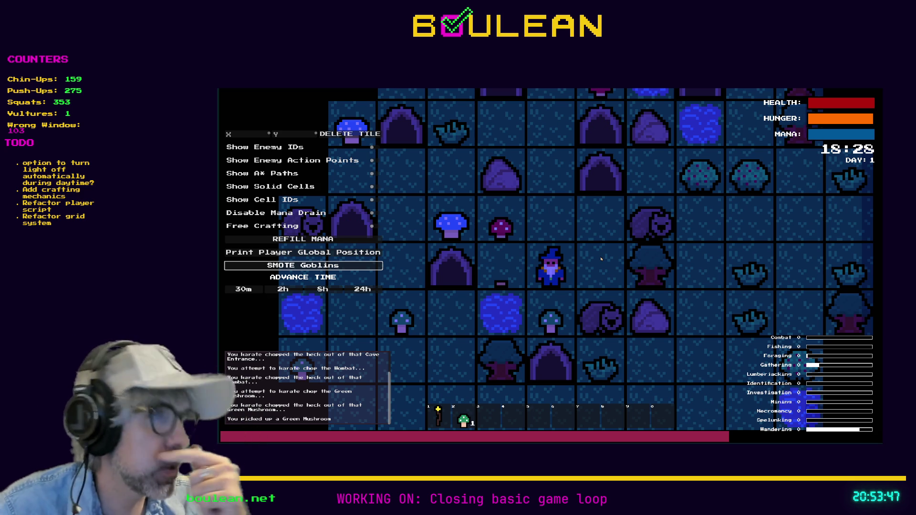
# Quit the running Boulean game to return to the Godot script editor.
pyautogui.press('Escape')
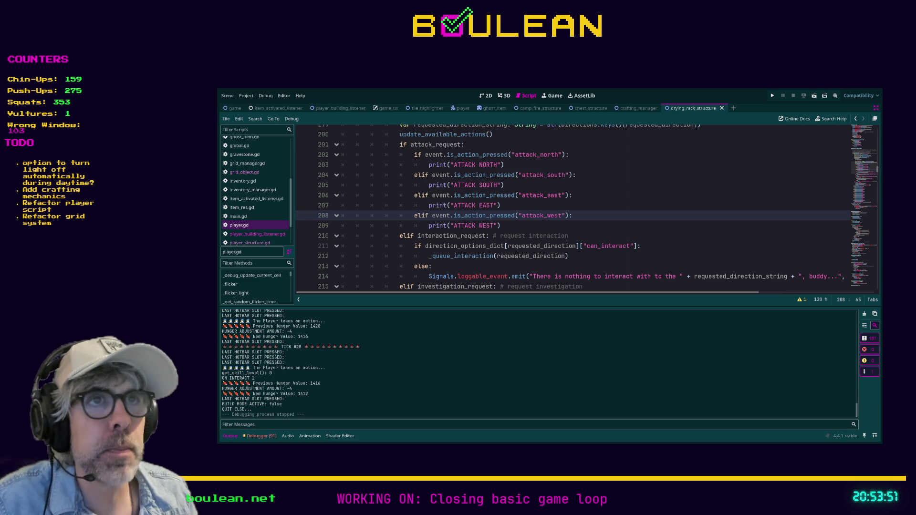
# Jump from the interaction request code to the _queue_interaction definition in player.gd.
pyautogui.scroll(2, 572, 205)
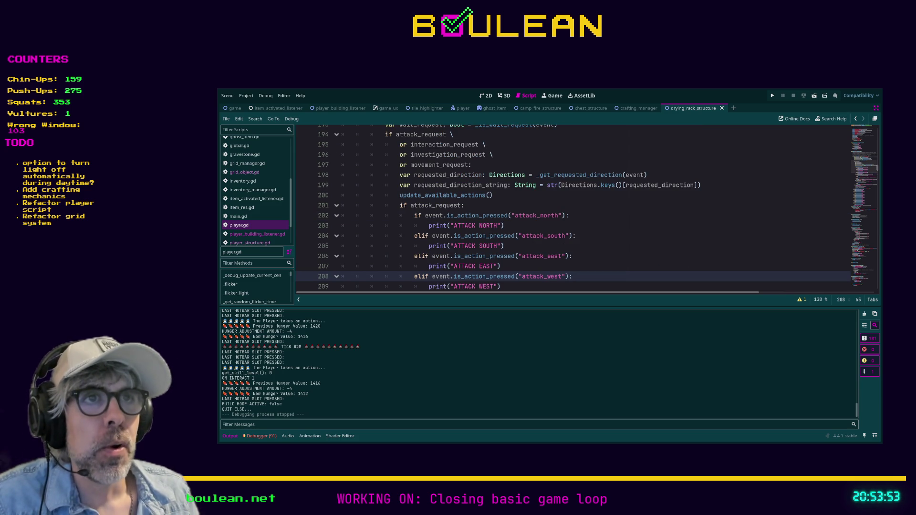
pyautogui.scroll(-4, 573, 205)
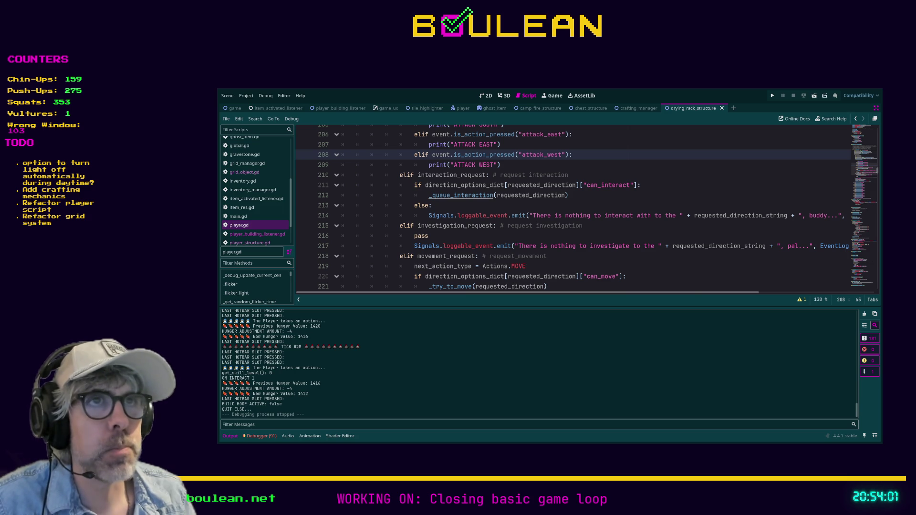
pyautogui.keyDown('ctrl'); pyautogui.click(465, 197); pyautogui.keyUp('ctrl')
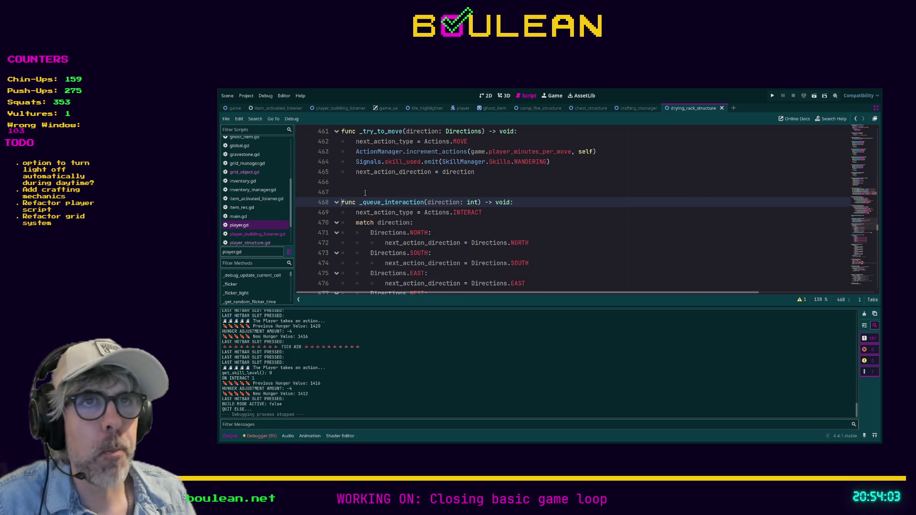
# Add func _queue_attack(direction: int) -> void: above _queue_interaction, setting next_action_type = Actions.AT.
pyautogui.press('Up')
pyautogui.press('Return')
pyautogui.press('Up')
pyautogui.press('Return')
pyautogui.press('Up')
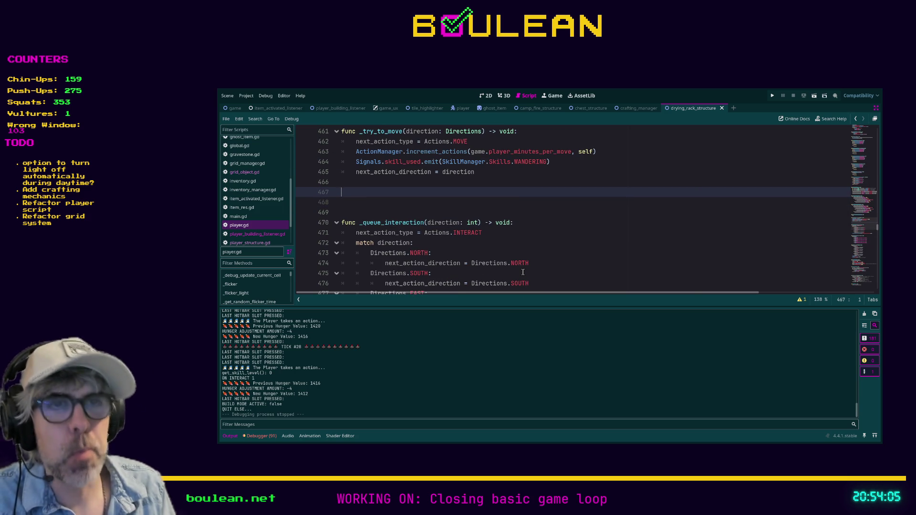
pyautogui.write('eue')
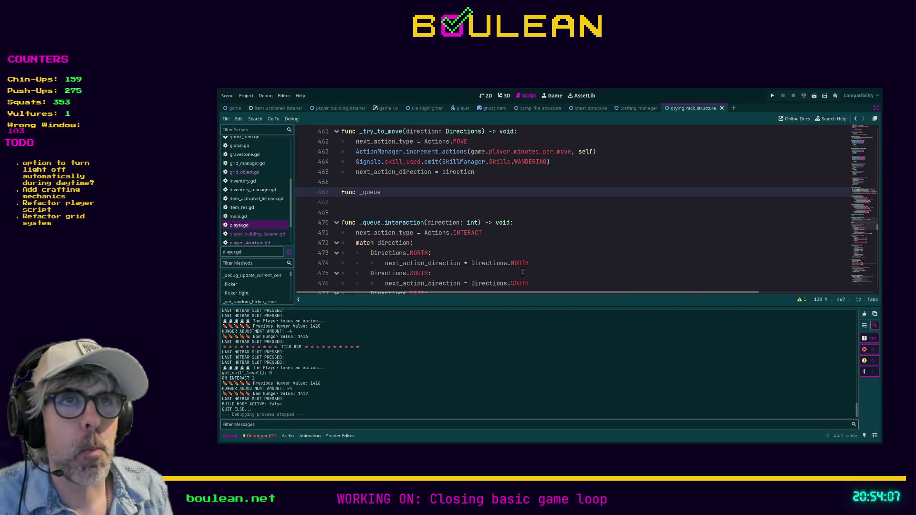
pyautogui.write('_attack')
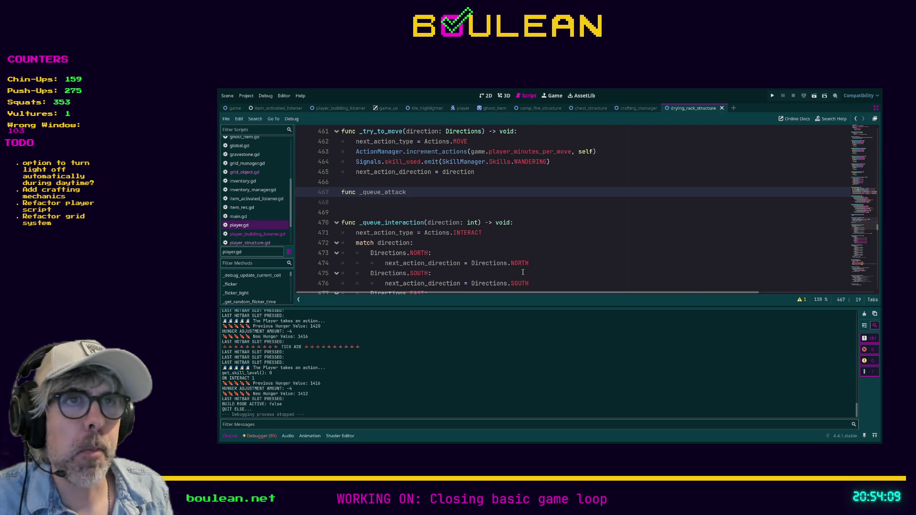
pyautogui.write('(dire')
pyautogui.write('ction: in')
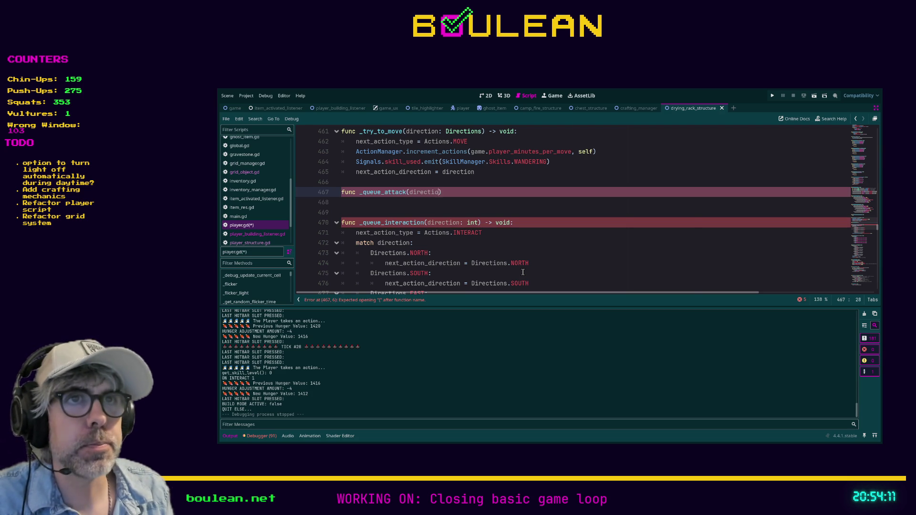
pyautogui.write('t) -> void:')
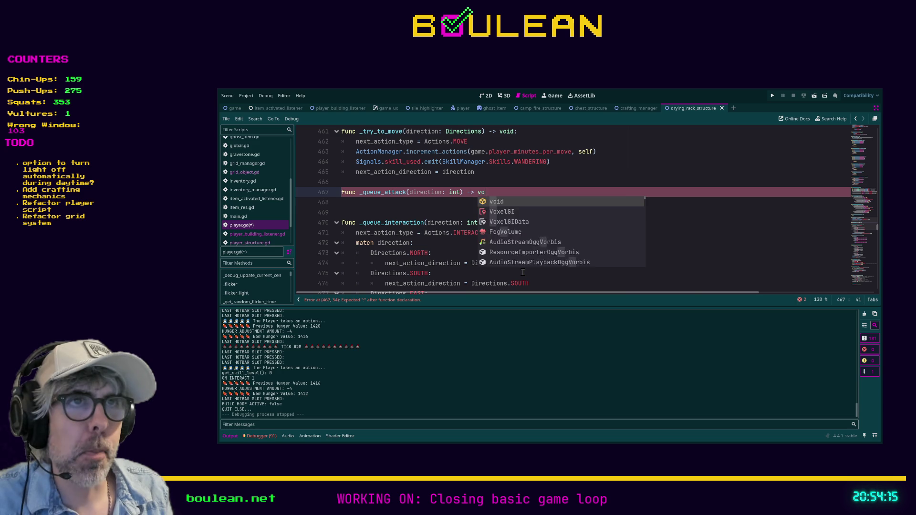
pyautogui.press('Return')
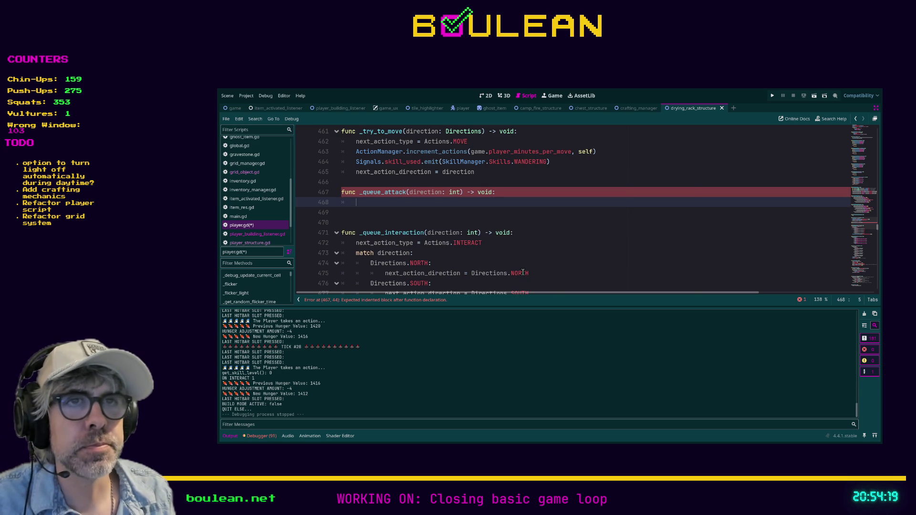
pyautogui.write('next_action')
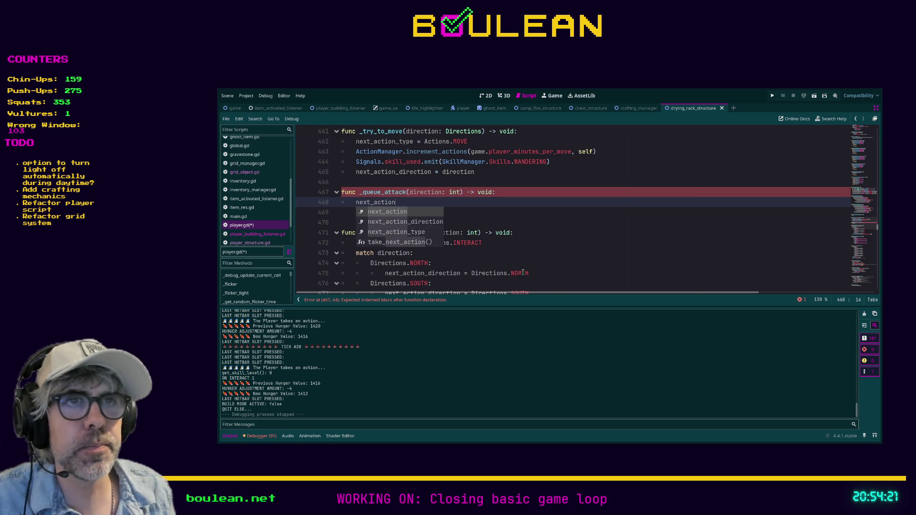
pyautogui.write('_type ')
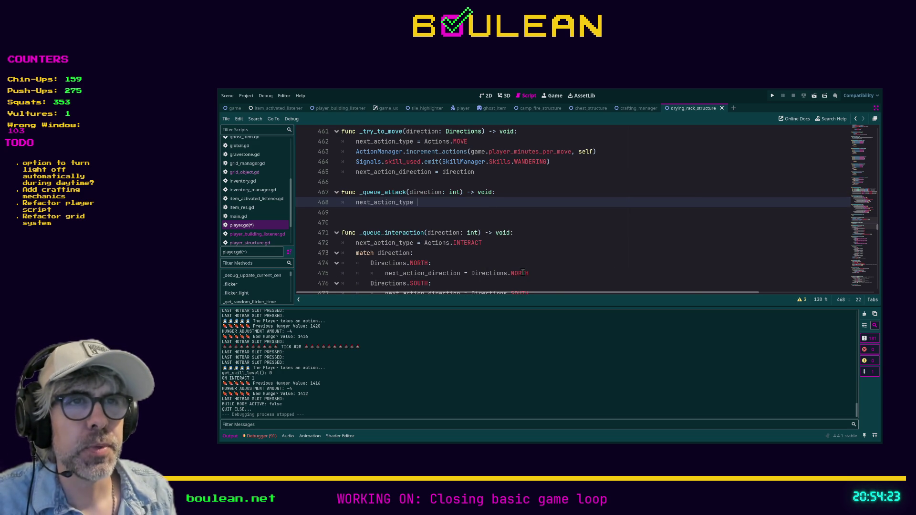
pyautogui.write('= Actions.')
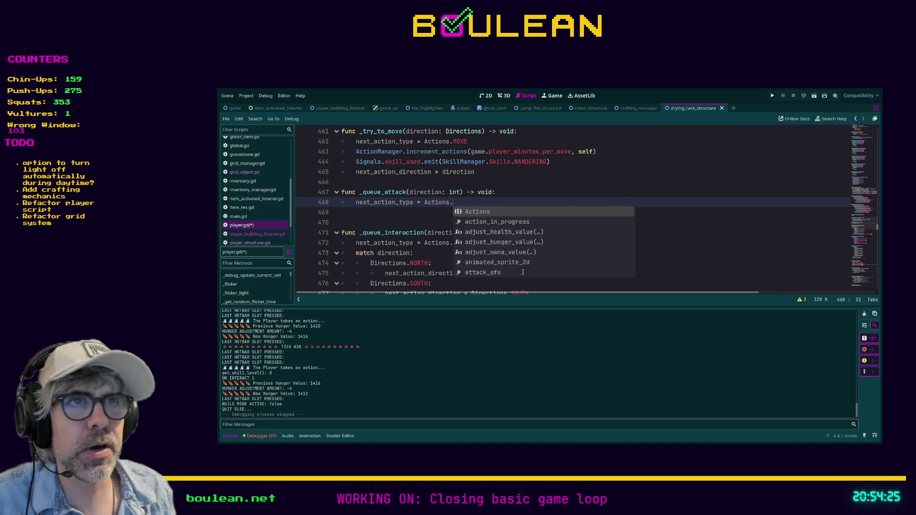
pyautogui.write('AT')
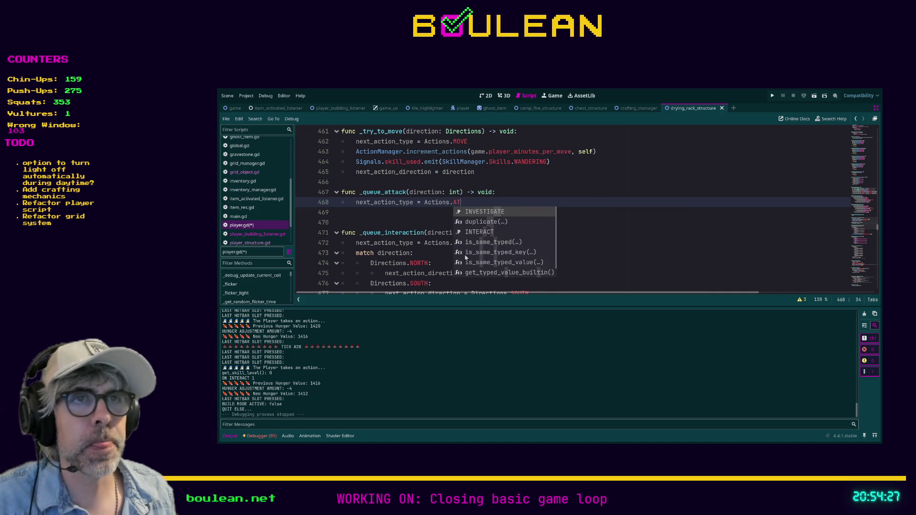
# Bookmark the _queue_attack header line, then go to the Actions enum definition.
pyautogui.click(484, 192)
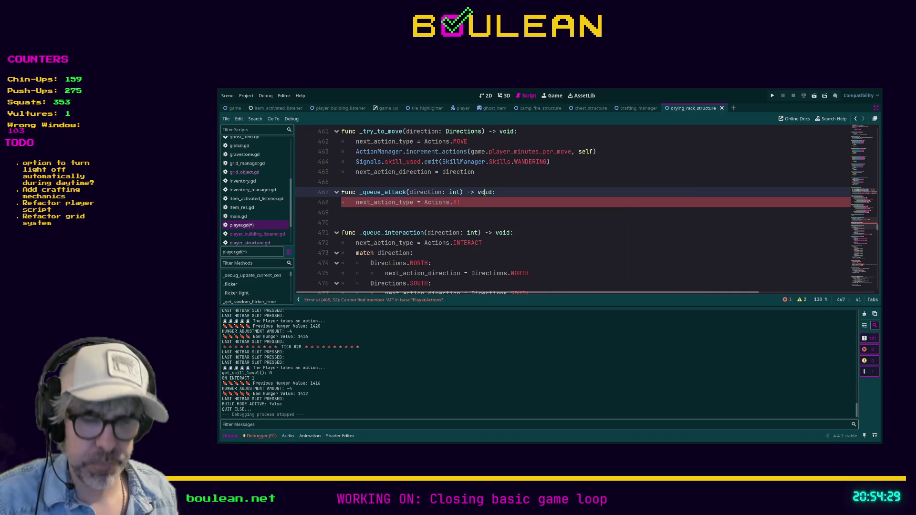
pyautogui.hotkey('ctrl', 'alt', 'b')
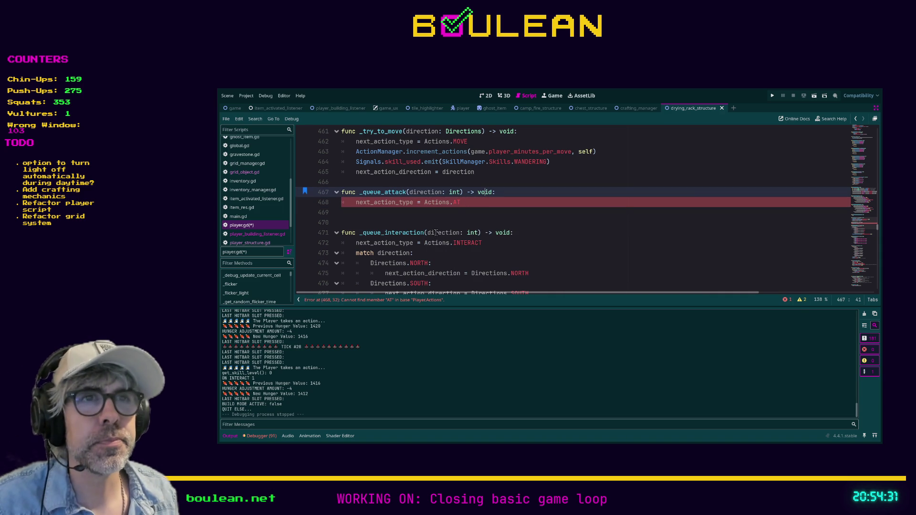
pyautogui.keyDown('ctrl'); pyautogui.click(458, 246); pyautogui.keyUp('ctrl')
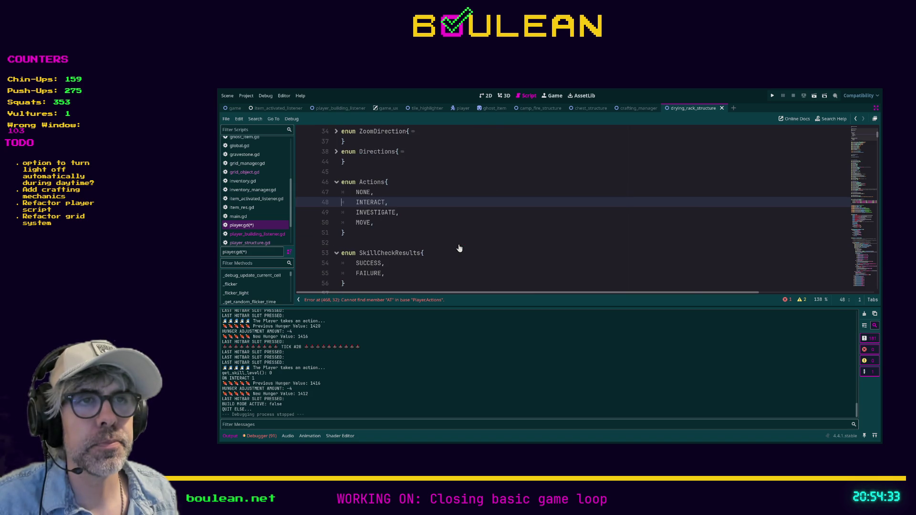
# Add ATTACK after NONE in the Actions enum, save, and go to the line 469 parse error.
pyautogui.click(387, 192)
pyautogui.press('Return')
pyautogui.write('ATTAC')
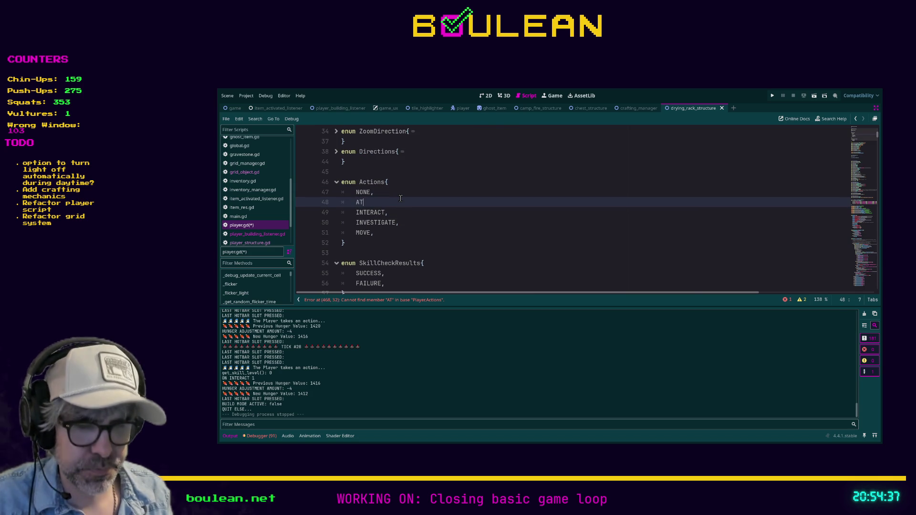
pyautogui.write('K,')
pyautogui.hotkey('ctrl', 's')
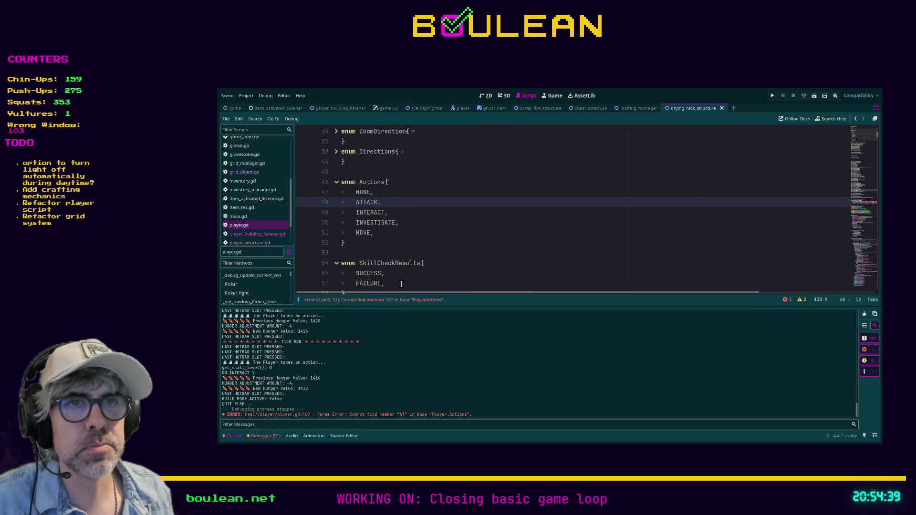
pyautogui.click(403, 306)
pyautogui.click(468, 205)
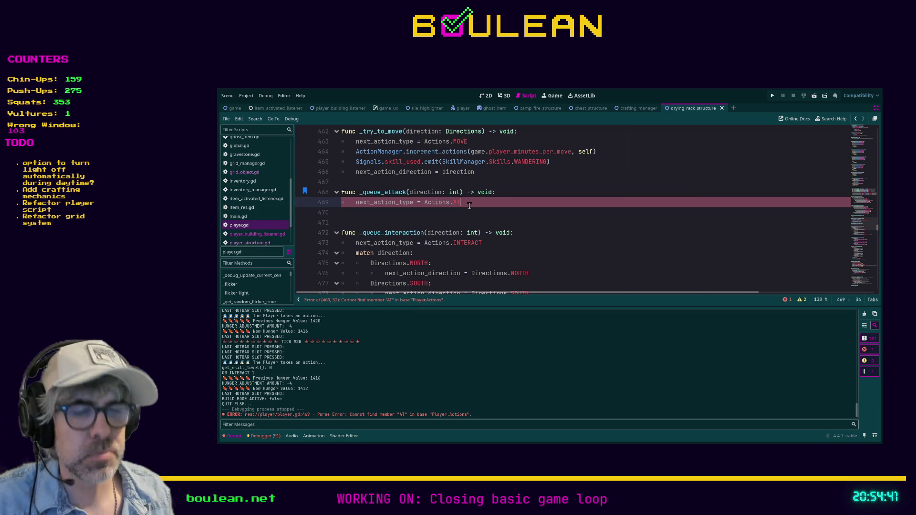
# Fix line 469 to Actions.ATTACK and start a match on direction with a NORTH case that passes.
pyautogui.write('TACK')
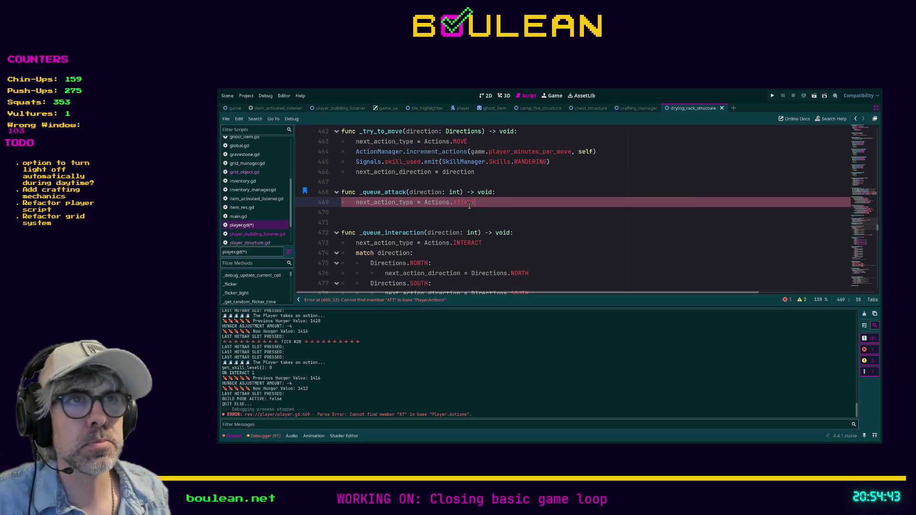
pyautogui.press('Return')
pyautogui.write('tch direction:')
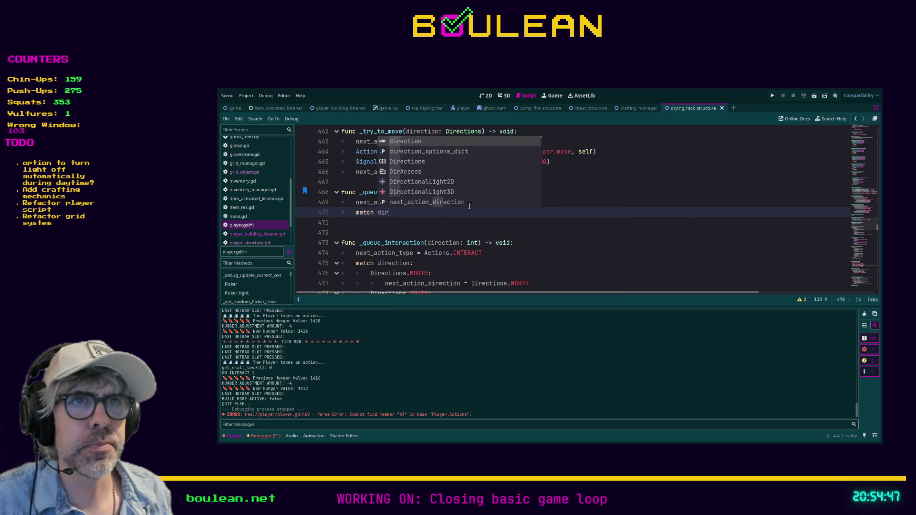
pyautogui.press('Return')
pyautogui.write('Direc')
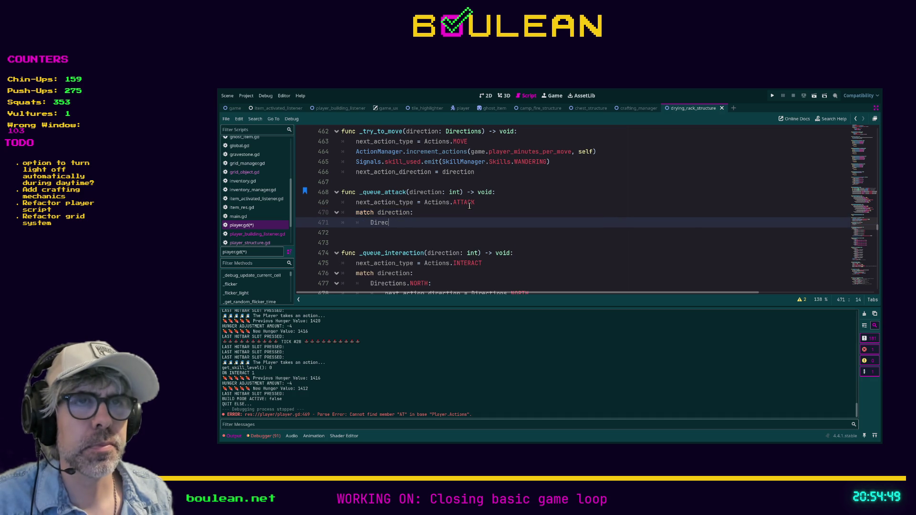
pyautogui.write('tions.NORTH:')
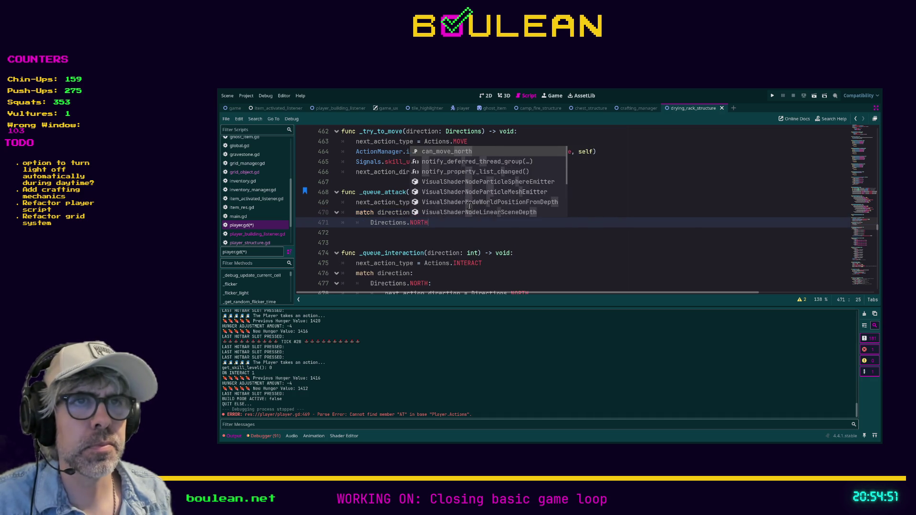
pyautogui.press('Return')
pyautogui.write('pass')
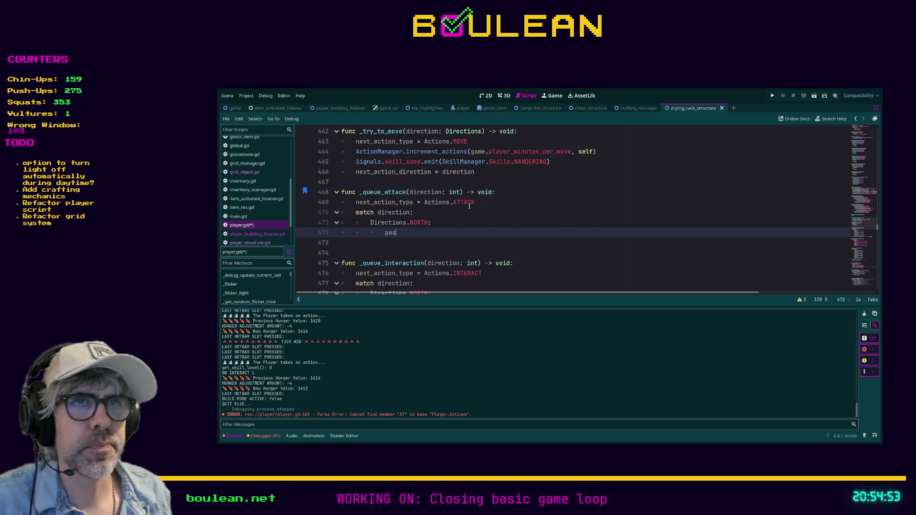
pyautogui.press('Return')
# Add Directions.SOUTH, EAST and WEST cases, each holding a pass placeholder.
pyautogui.write('ctions.SOUTH:')
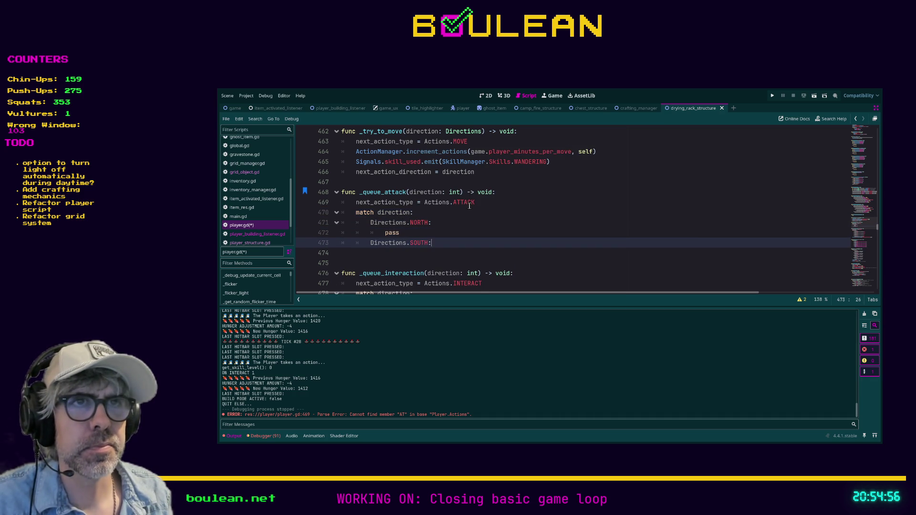
pyautogui.press('Return')
pyautogui.write('pass')
pyautogui.press('Return')
pyautogui.write('Directions.')
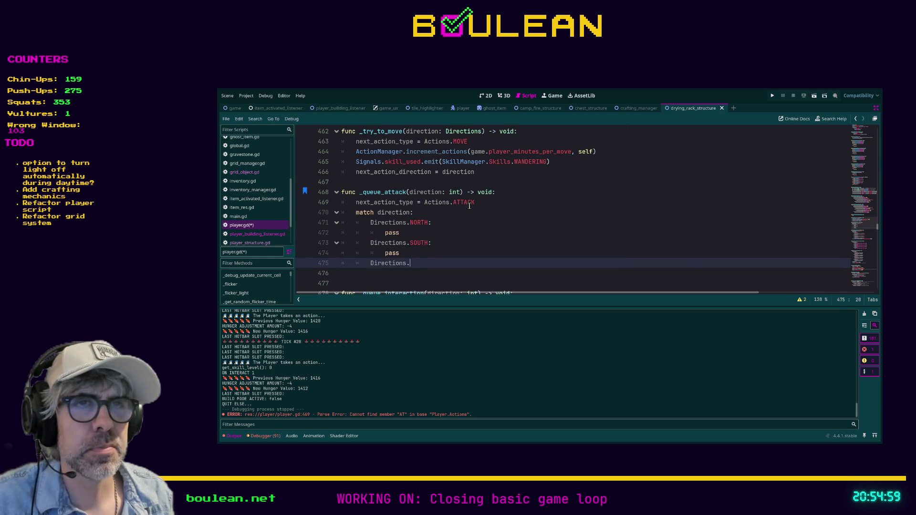
pyautogui.write('EAST:')
pyautogui.press('Return')
pyautogui.write('pass')
pyautogui.press('Return')
pyautogui.write('rections.WEST:')
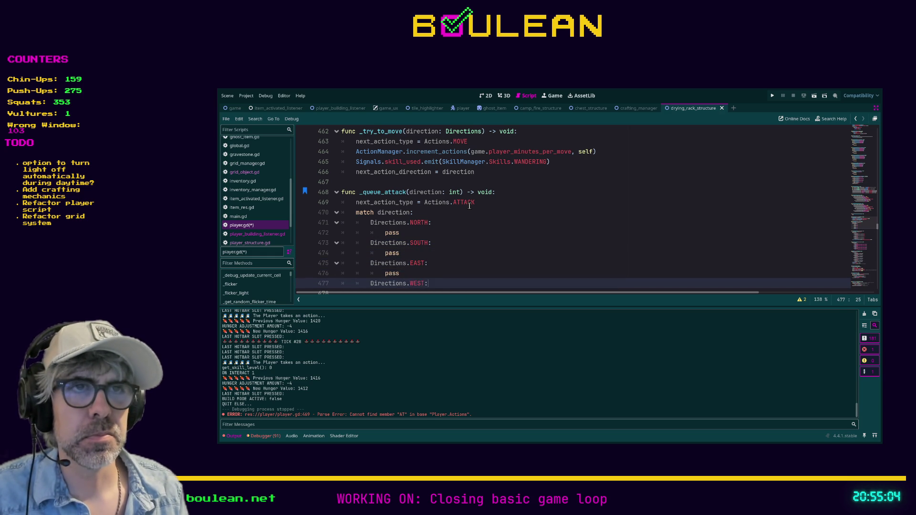
pyautogui.press('Return')
pyautogui.write('pass')
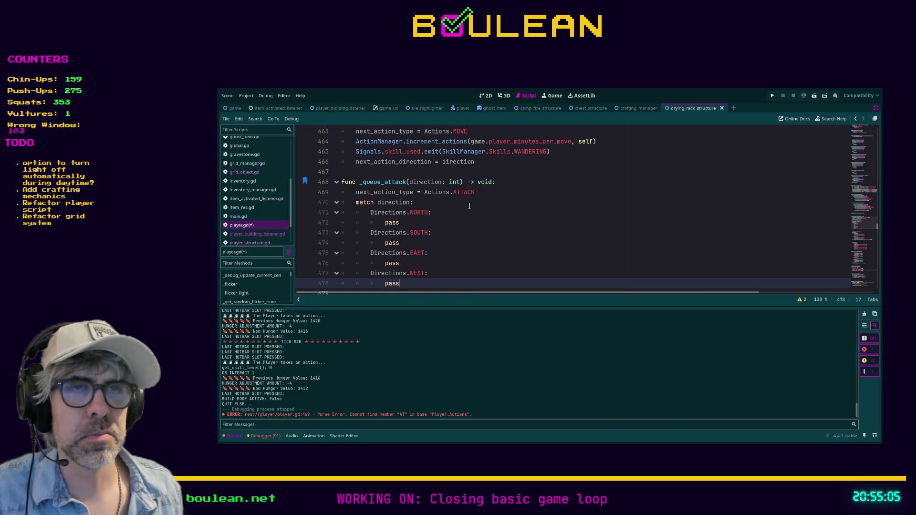
pyautogui.scroll(-4, 469, 205)
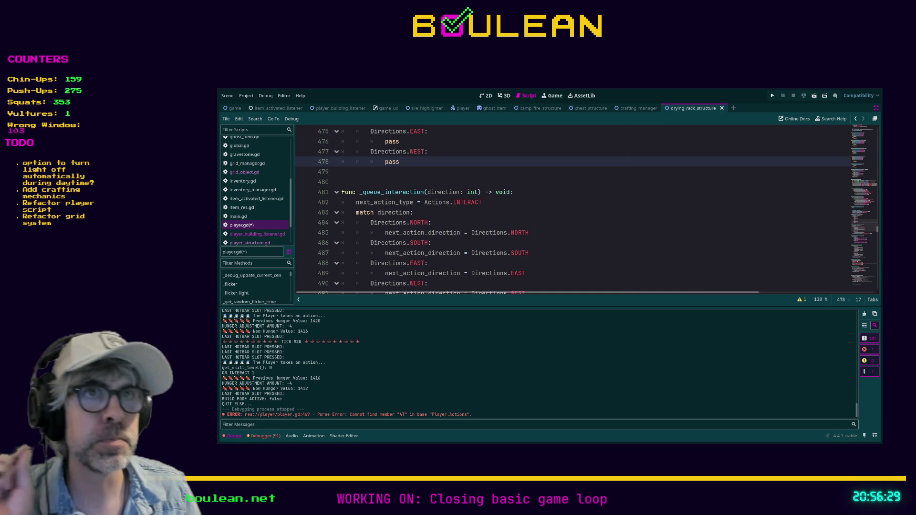
# Scroll up through player.gd to review the finished _queue_attack match block.
pyautogui.scroll(1, 430, 179)
pyautogui.scroll(-1, 457, 186)
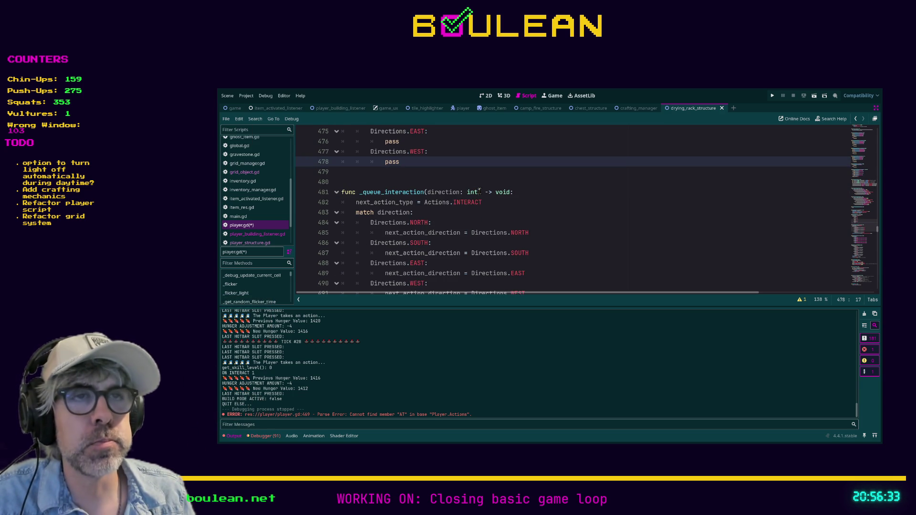
pyautogui.scroll(2, 479, 207)
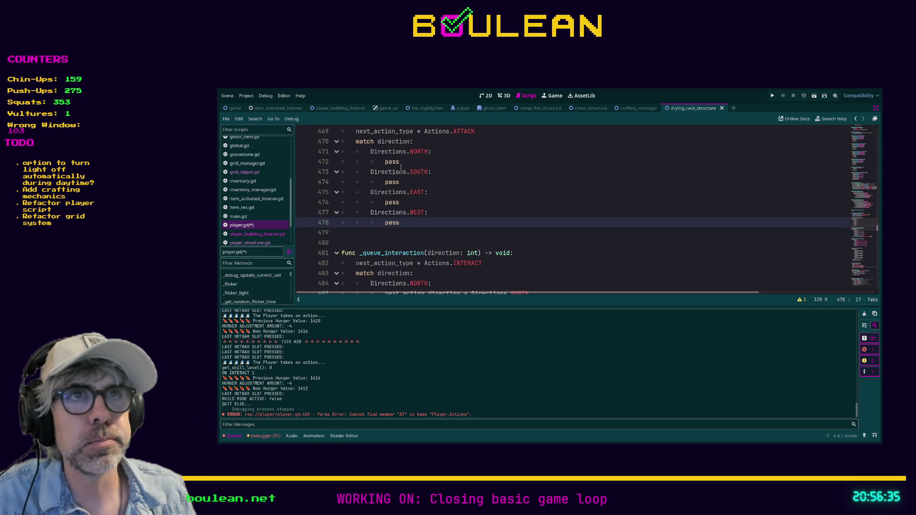
pyautogui.scroll(-1, 495, 199)
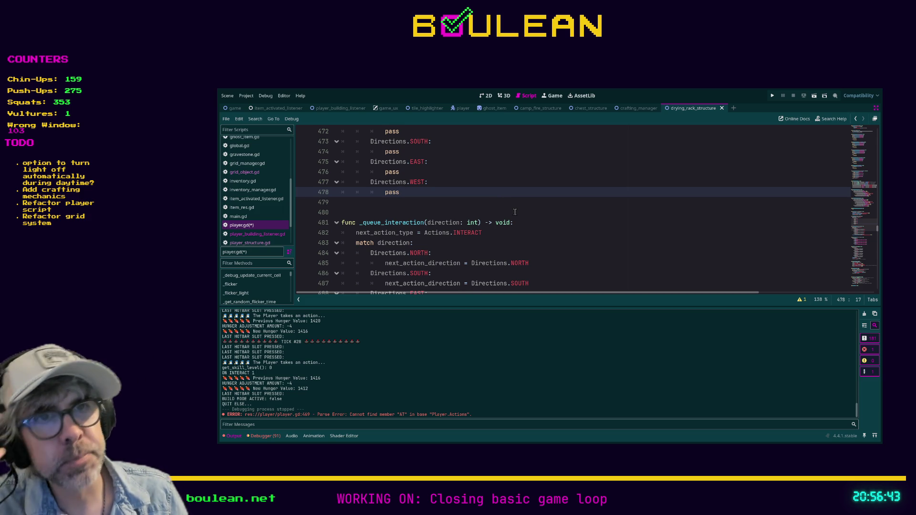
pyautogui.scroll(-3, 514, 212)
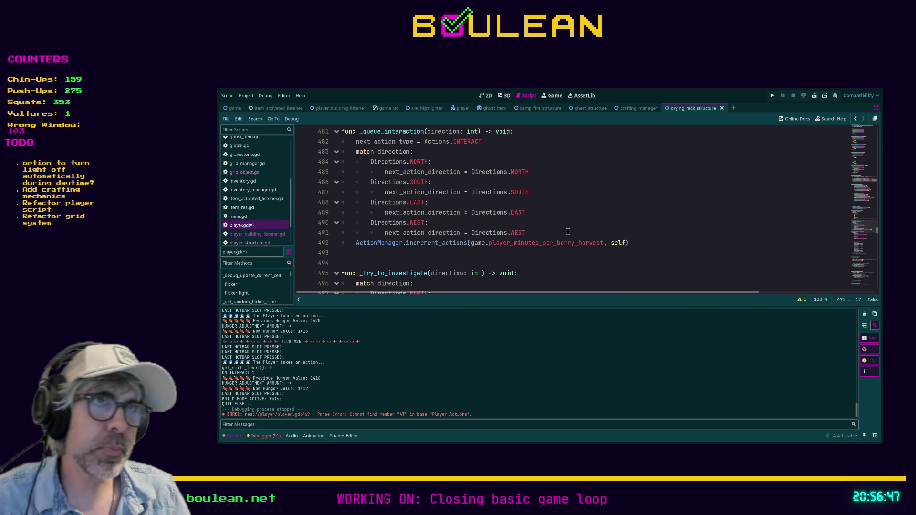
pyautogui.scroll(1, 522, 221)
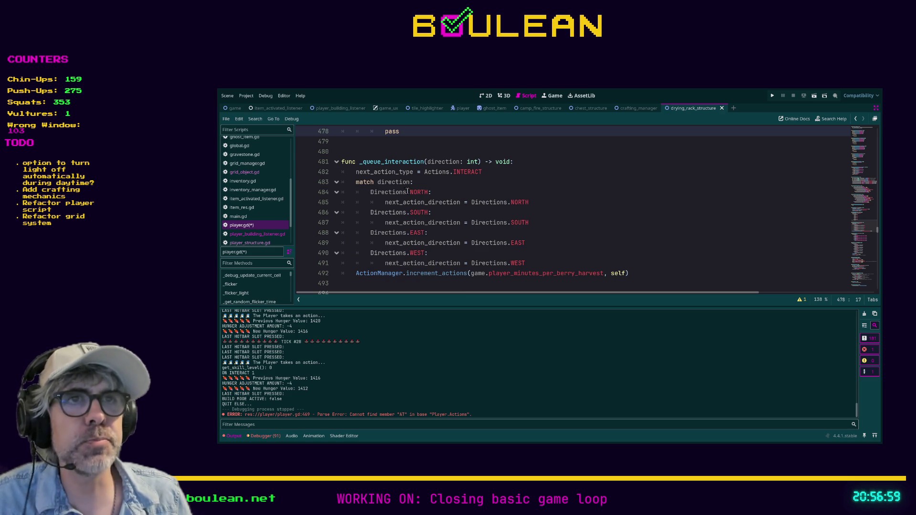
pyautogui.moveTo(374, 191); pyautogui.dragTo(532, 203)
pyautogui.click(375, 192)
pyautogui.click(390, 202)
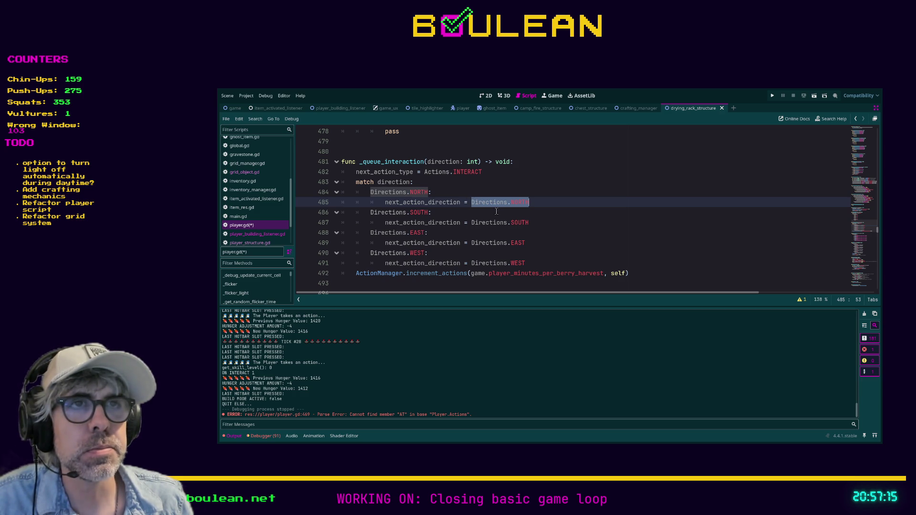
# Select lines 483–491, the NORTH/SOUTH/EAST/WEST match direction block in _queue_interaction.
pyautogui.click(531, 265)
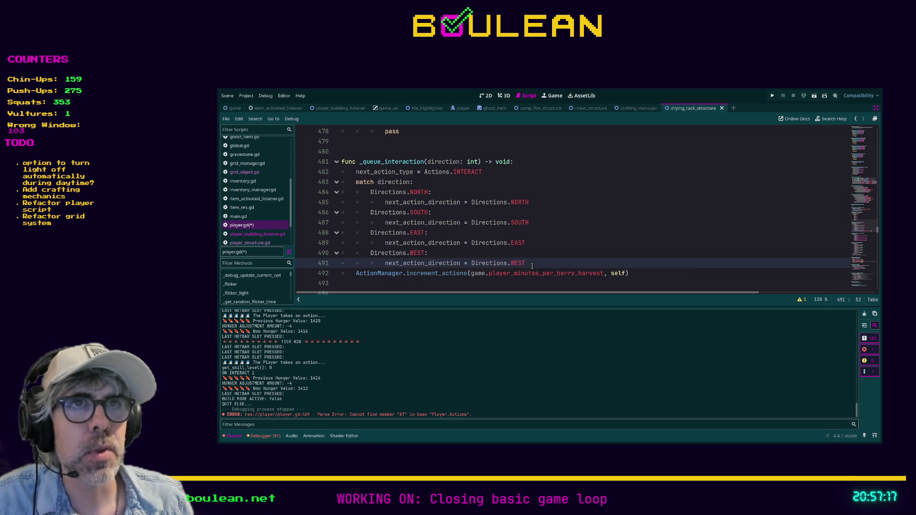
pyautogui.moveTo(531, 265)
pyautogui.mouseDown()
pyautogui.moveTo(429, 253)
pyautogui.moveTo(363, 200)
pyautogui.moveTo(323, 191)
pyautogui.mouseUp()
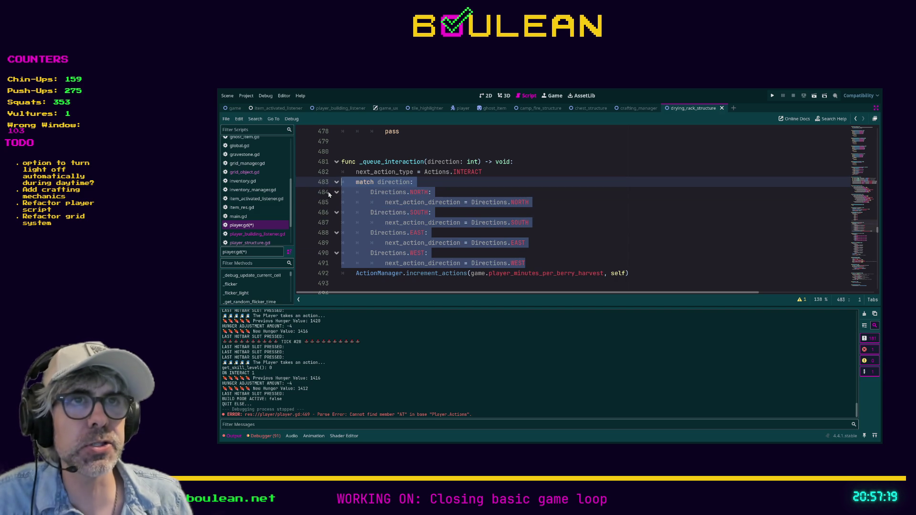
# Comment out the match block and add next_action_direction = direction above it.
pyautogui.hotkey('ctrl', 'k')
pyautogui.hotkey('ctrl', 'shift', 'Return')
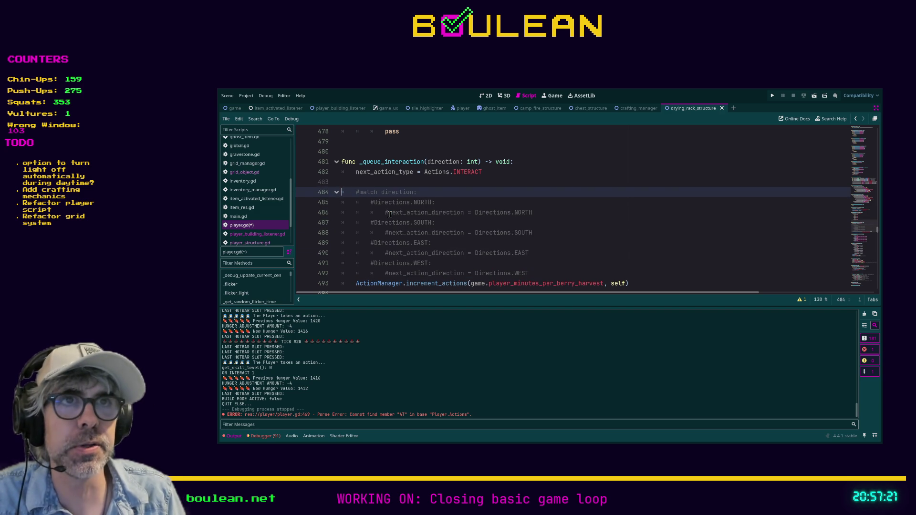
pyautogui.write('next_')
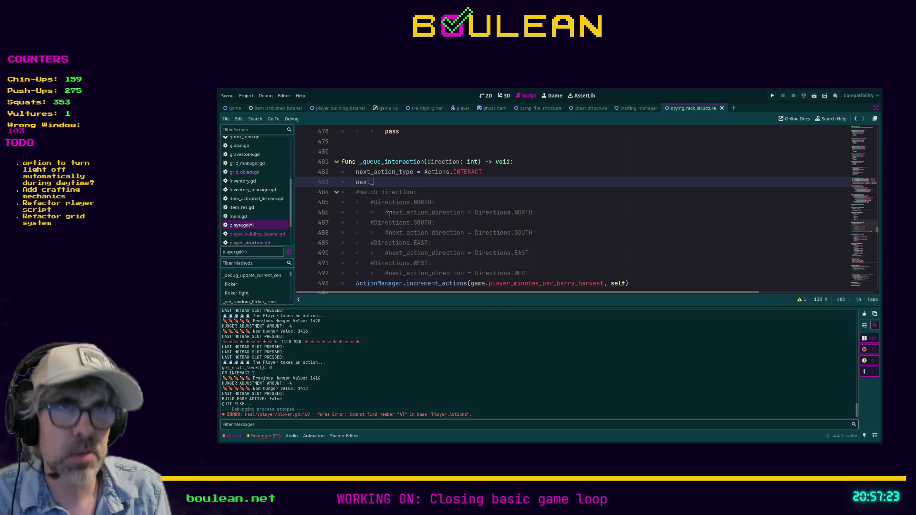
pyautogui.write('direction =')
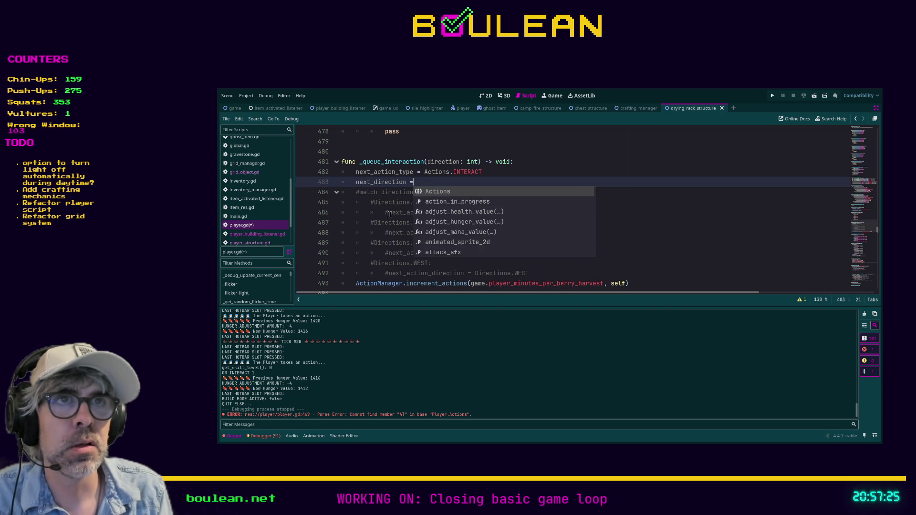
pyautogui.write(' direction')
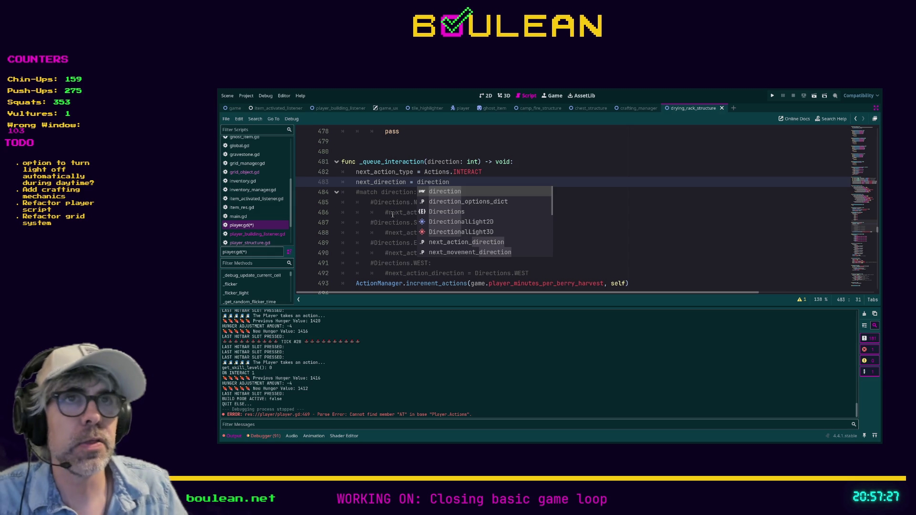
pyautogui.click(588, 219)
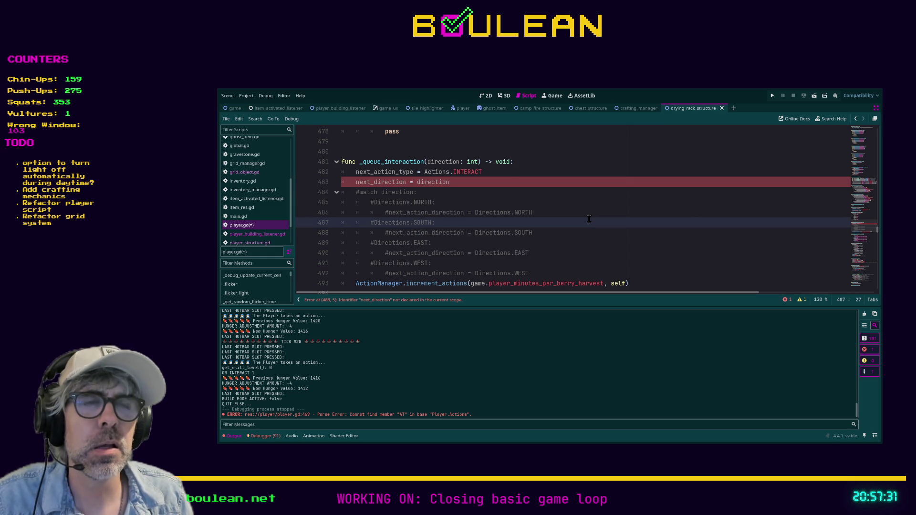
pyautogui.click(376, 182)
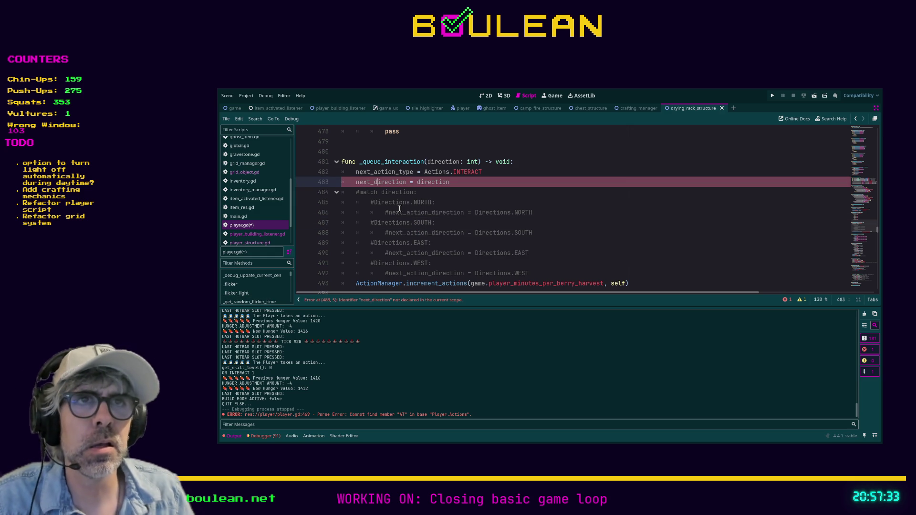
pyautogui.write('action_')
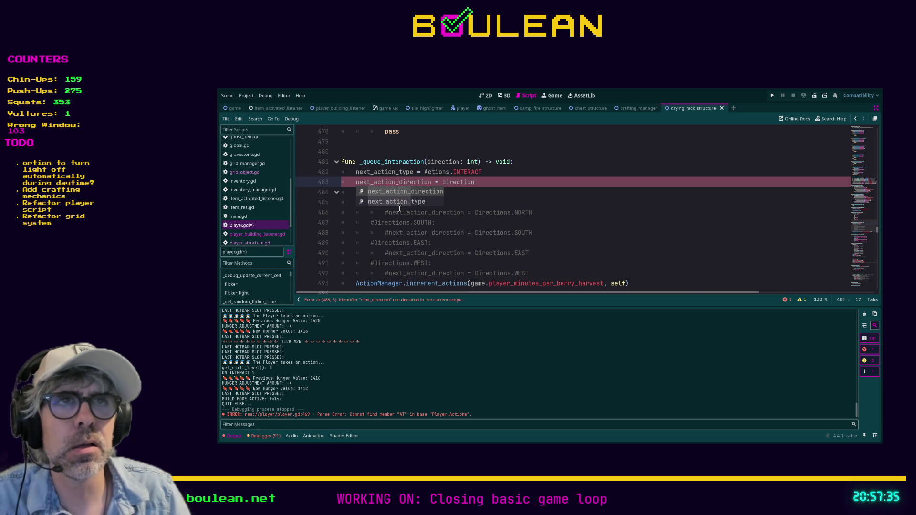
pyautogui.click(481, 202)
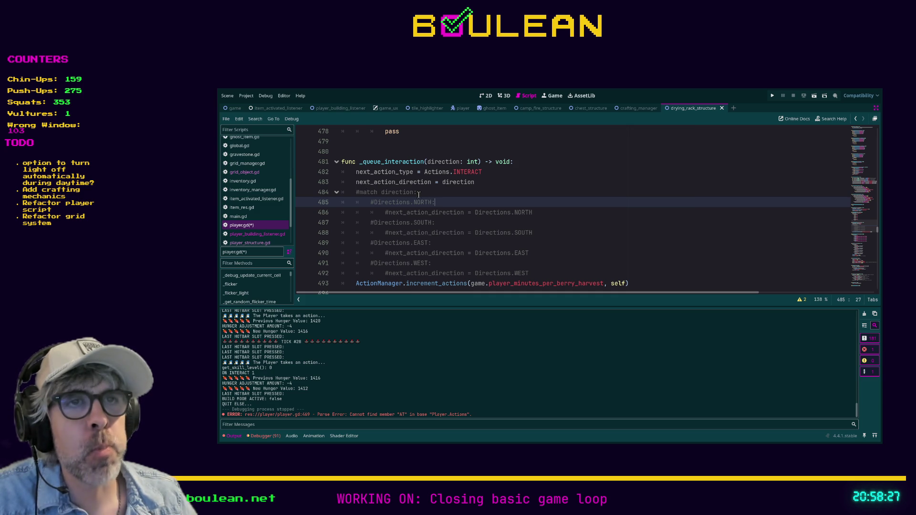
pyautogui.scroll(-2, 419, 194)
pyautogui.scroll(-2, 419, 194)
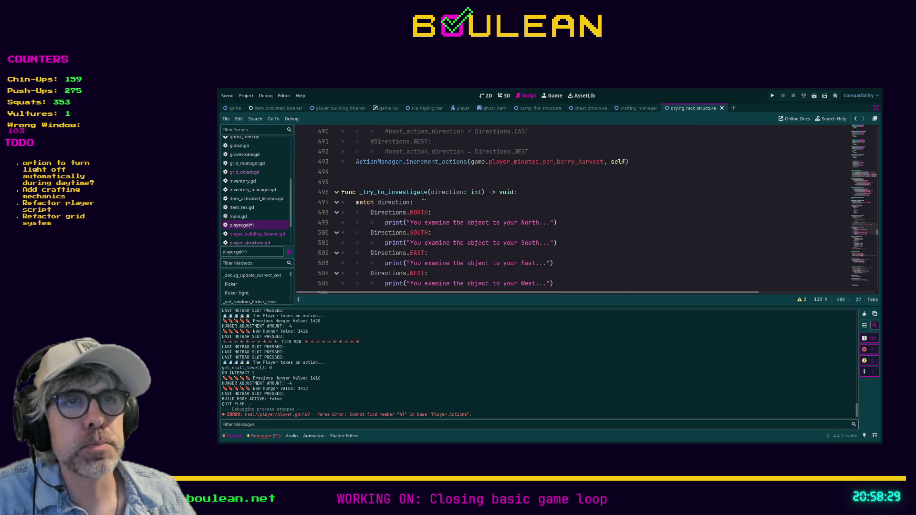
pyautogui.scroll(-1, 424, 196)
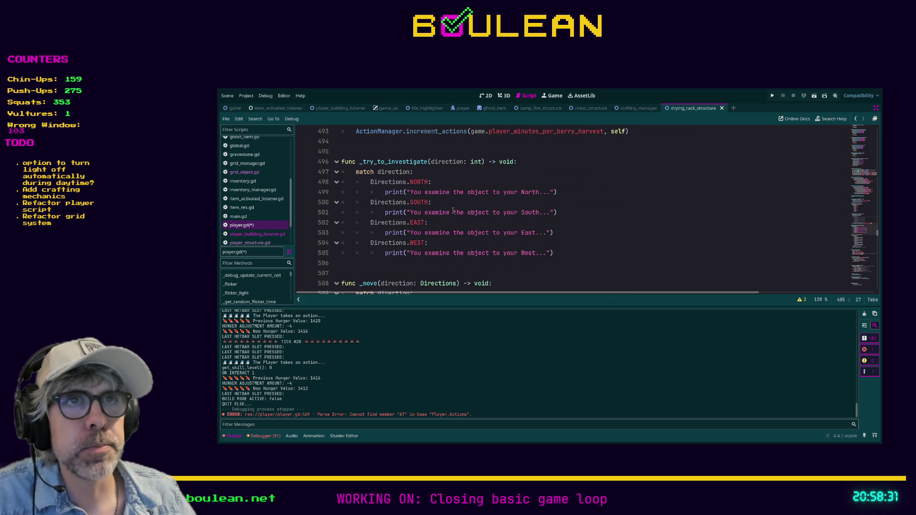
pyautogui.scroll(-2, 498, 228)
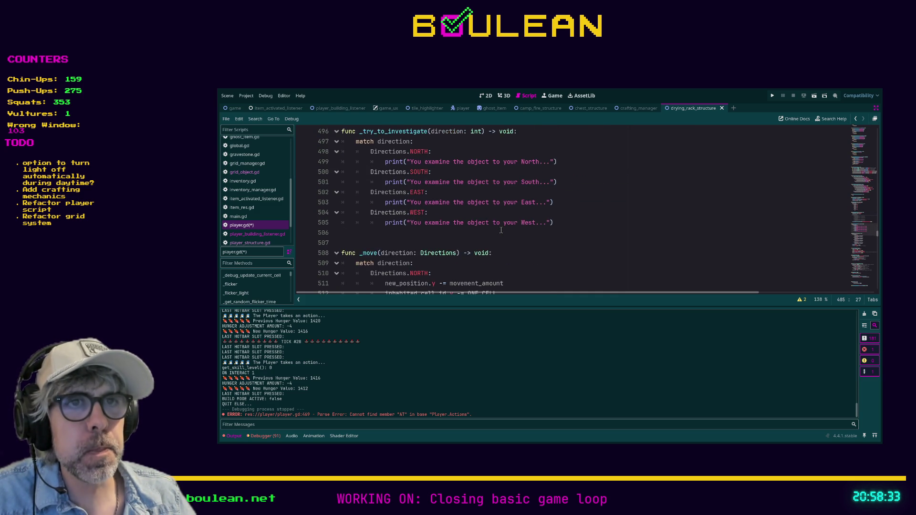
pyautogui.scroll(1, 491, 224)
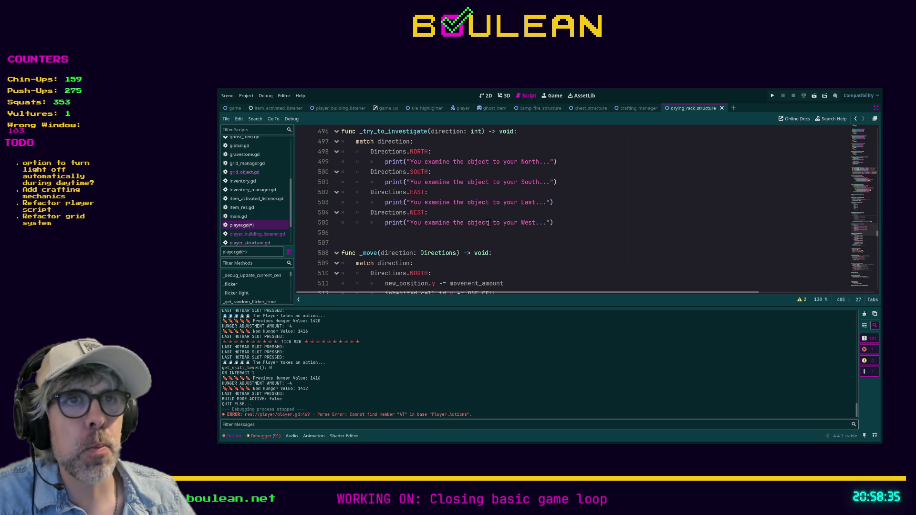
pyautogui.scroll(-1, 488, 223)
pyautogui.scroll(6, 431, 231)
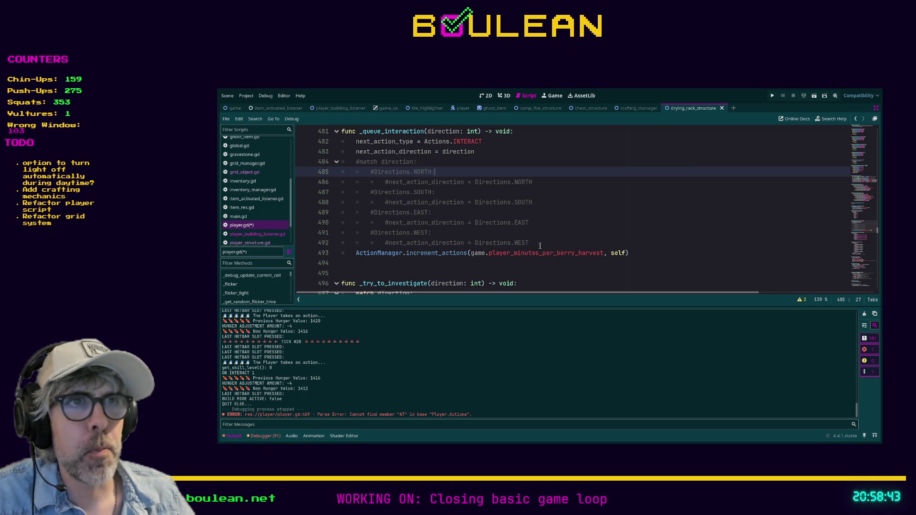
pyautogui.moveTo(541, 245); pyautogui.dragTo(354, 162)
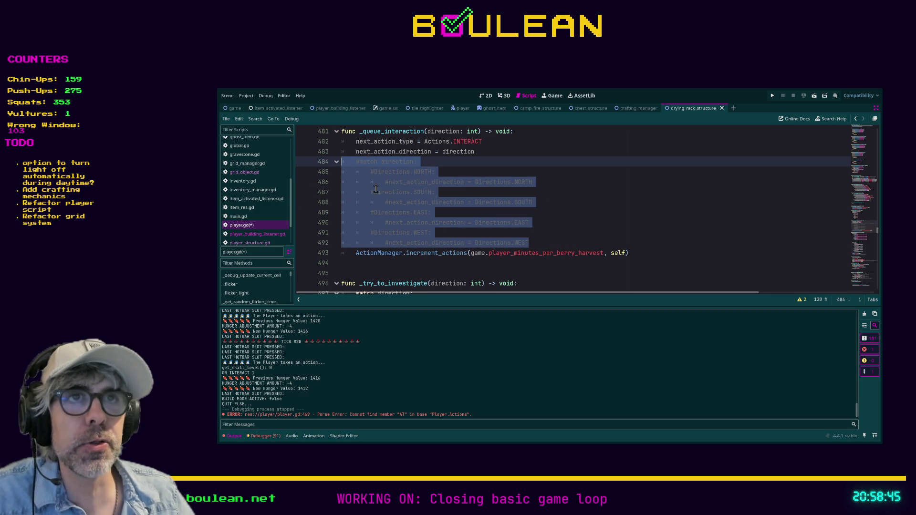
pyautogui.scroll(1, 376, 188)
pyautogui.scroll(5, 383, 189)
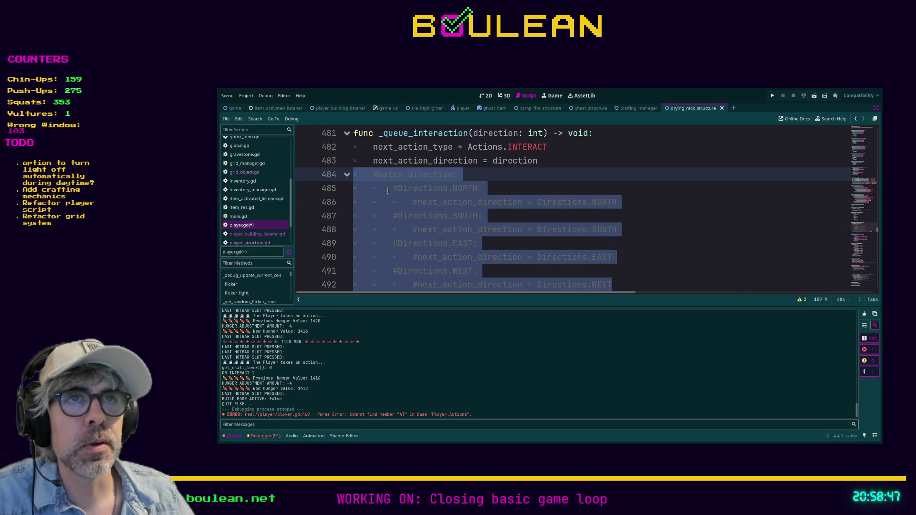
pyautogui.scroll(-1, 458, 174)
pyautogui.scroll(1, 492, 171)
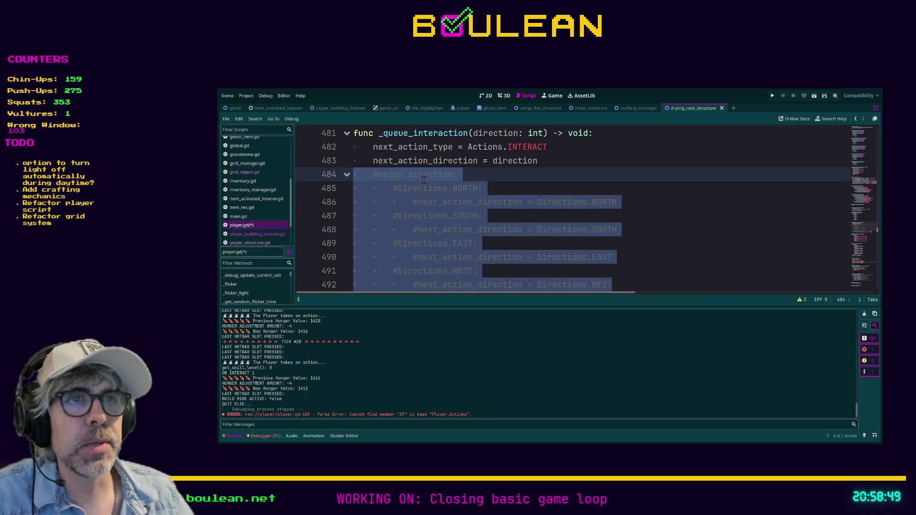
pyautogui.moveTo(538, 161); pyautogui.dragTo(365, 157)
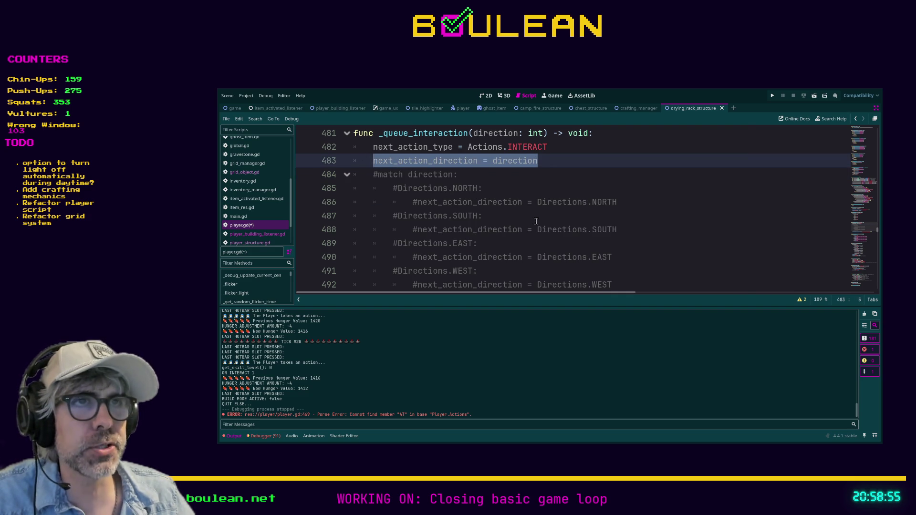
pyautogui.click(557, 222)
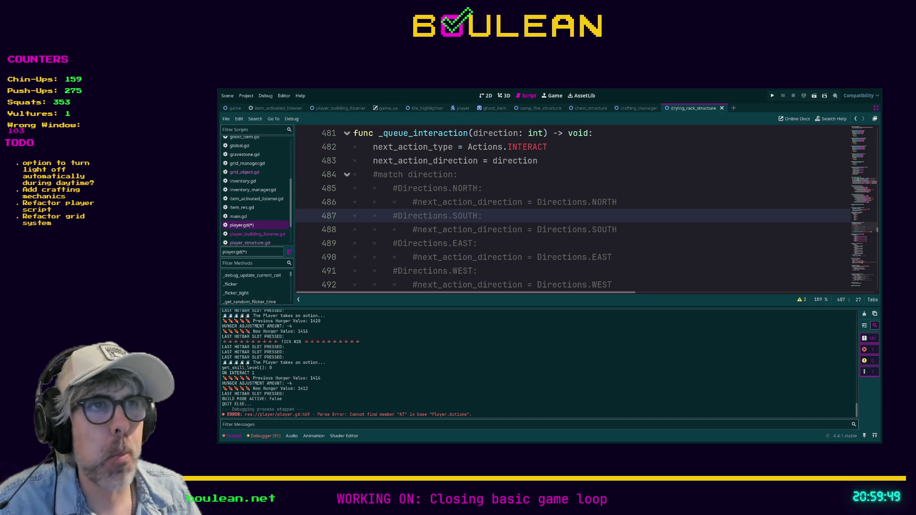
# Save player.gd, play-test the Boulean project with F5, then quit the game.
pyautogui.click(540, 246)
pyautogui.hotkey('ctrl', 's')
pyautogui.press('F5')
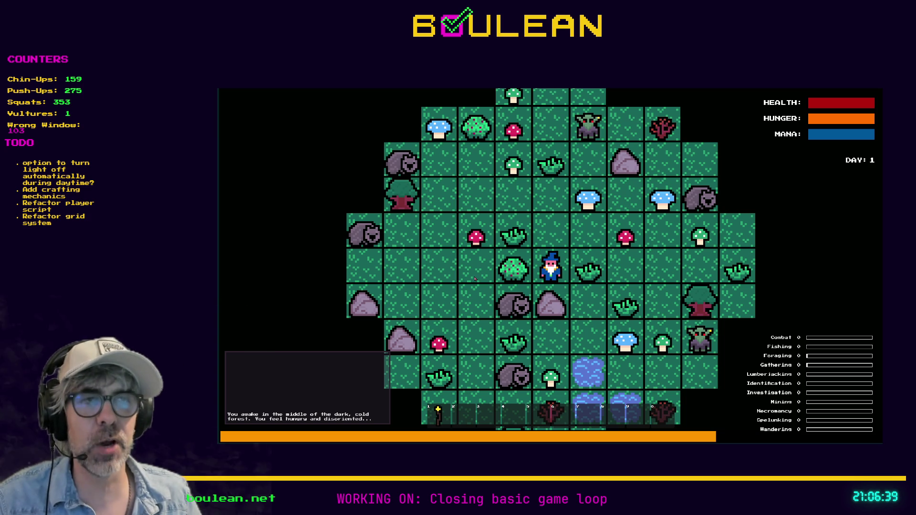
pyautogui.press('Escape')
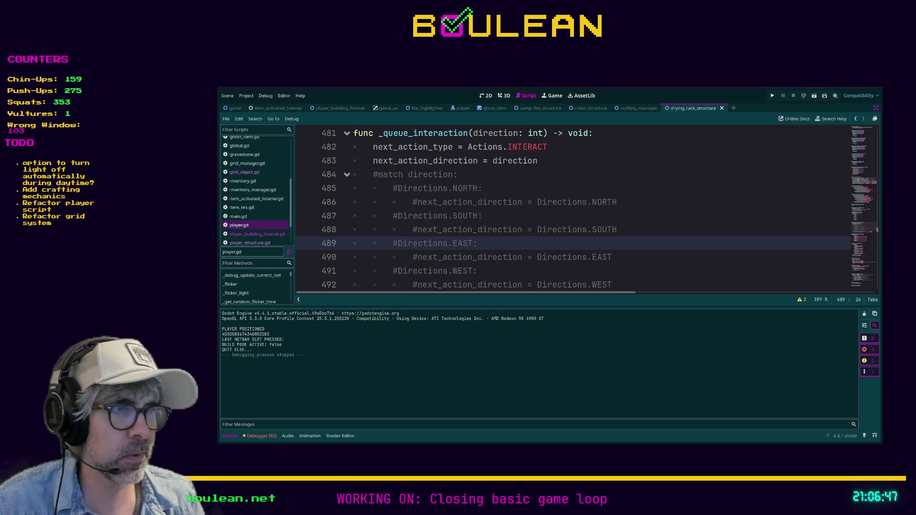
# Open the YouTube video 'Combat test (The Outlander)' in a new Brave tab from the copied URL.
pyautogui.hotkey('alt', 'Tab')
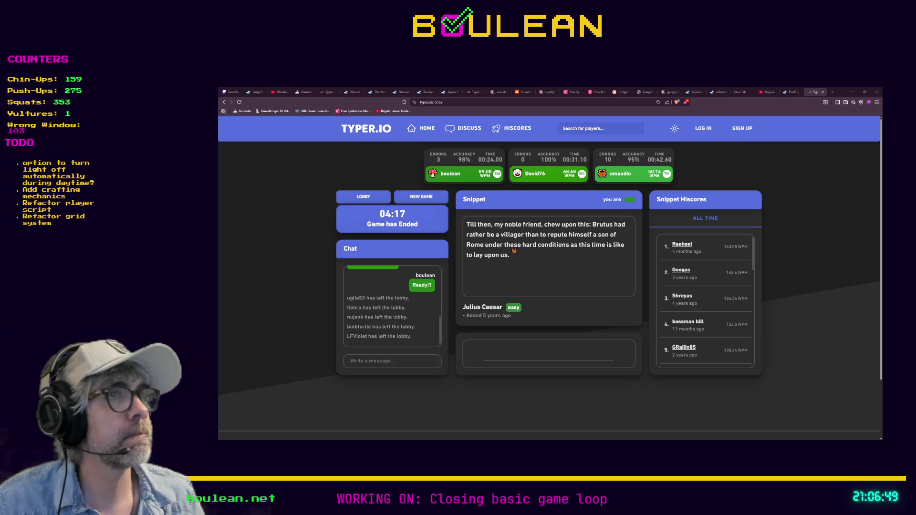
pyautogui.hotkey('ctrl', 't')
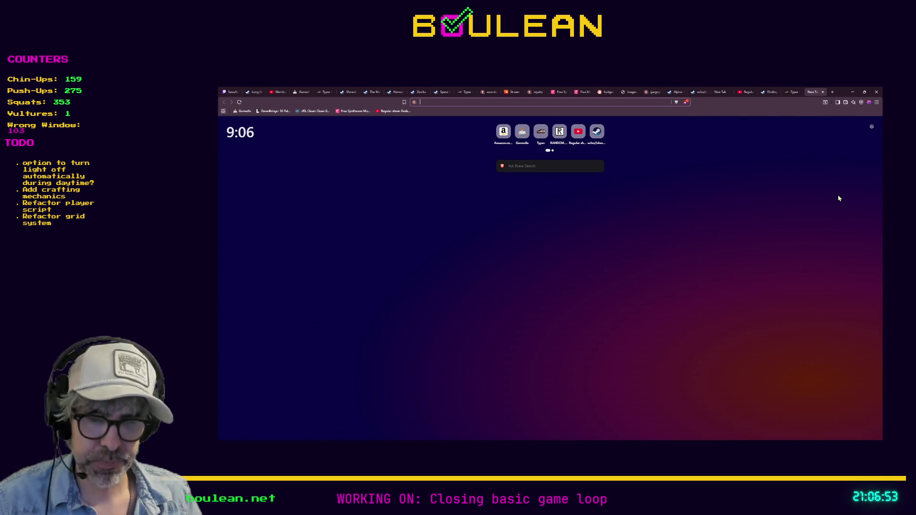
pyautogui.hotkey('ctrl', 'v')
pyautogui.press('Return')
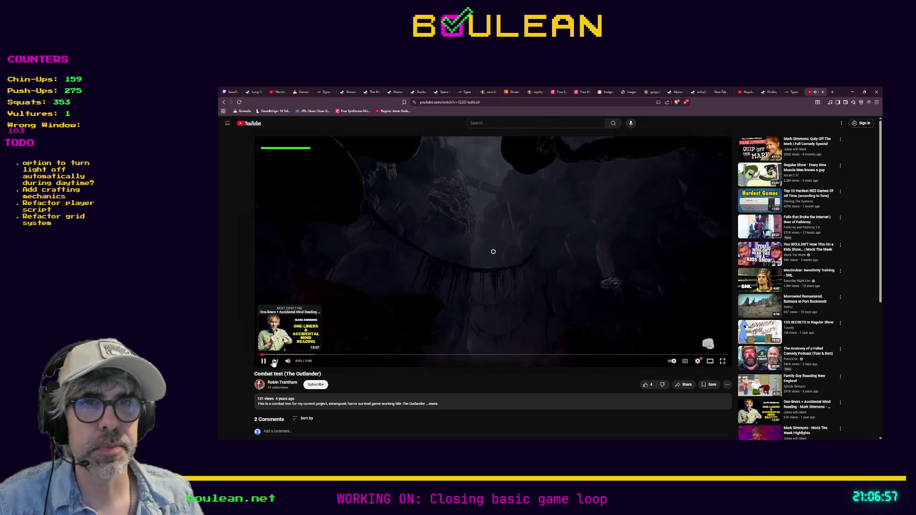
# Pause the Combat test (The Outlander) video, let it play further, then pause it again.
pyautogui.click(263, 361)
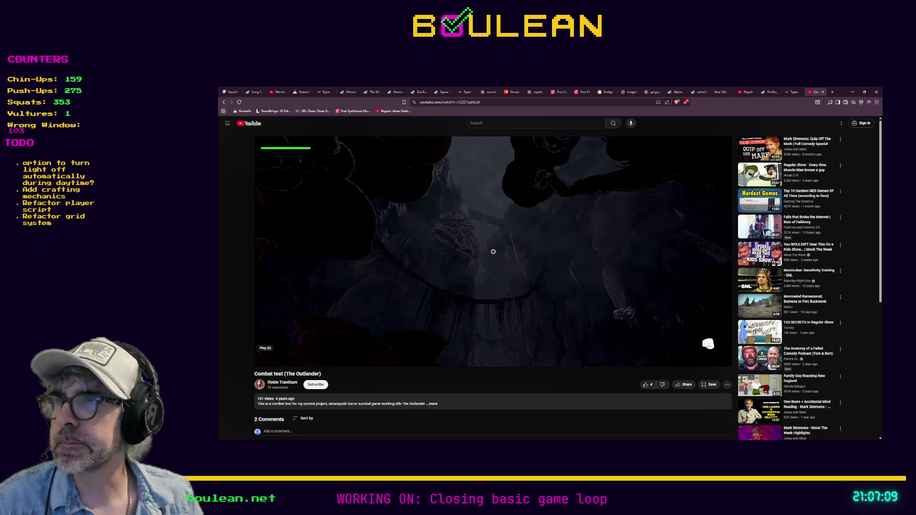
pyautogui.moveTo(271, 361)
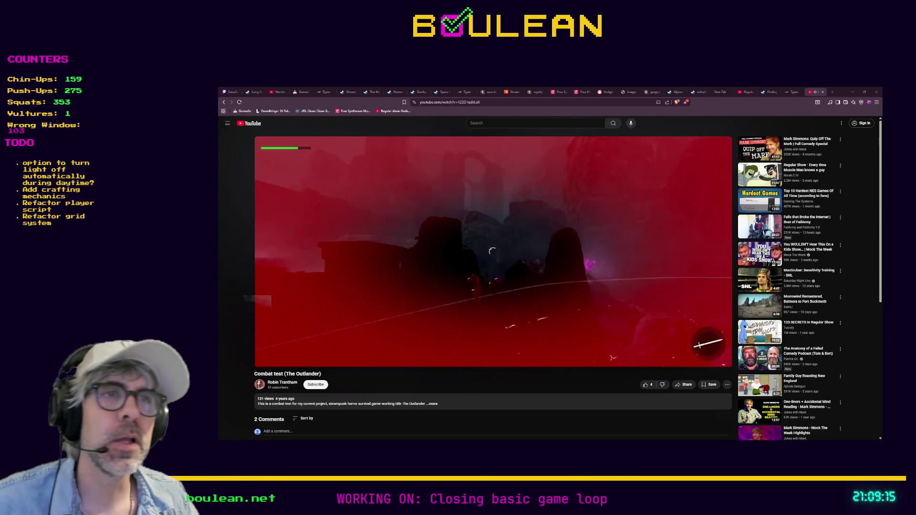
pyautogui.click(399, 294)
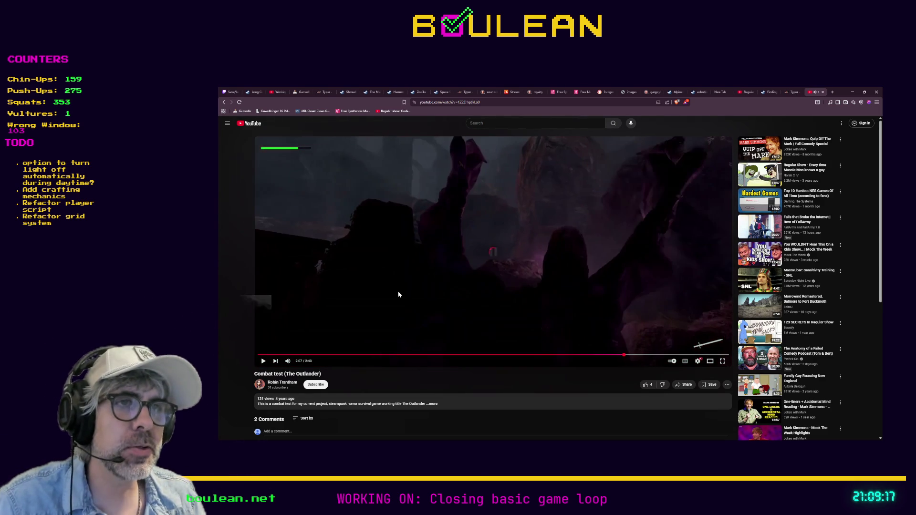
# Resume the video, rewind a few seconds, then replay it from the start once it ends.
pyautogui.click(398, 294)
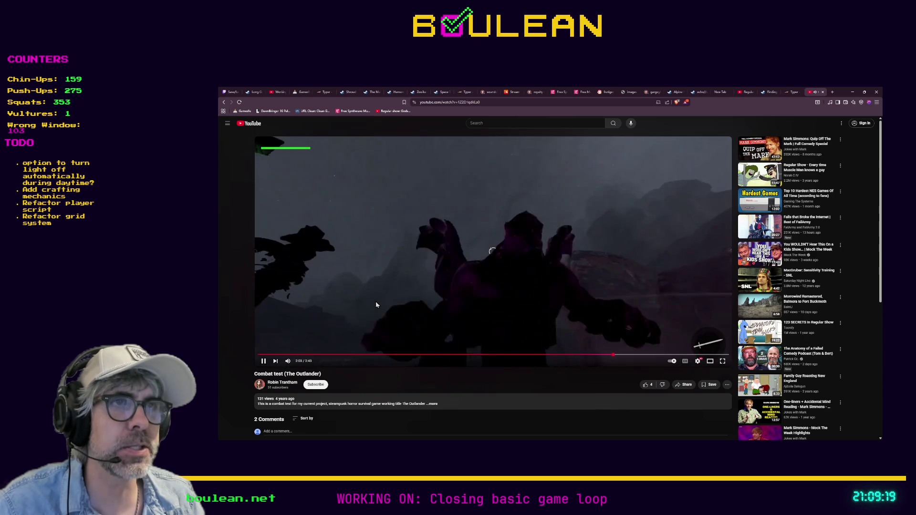
pyautogui.press('Left')
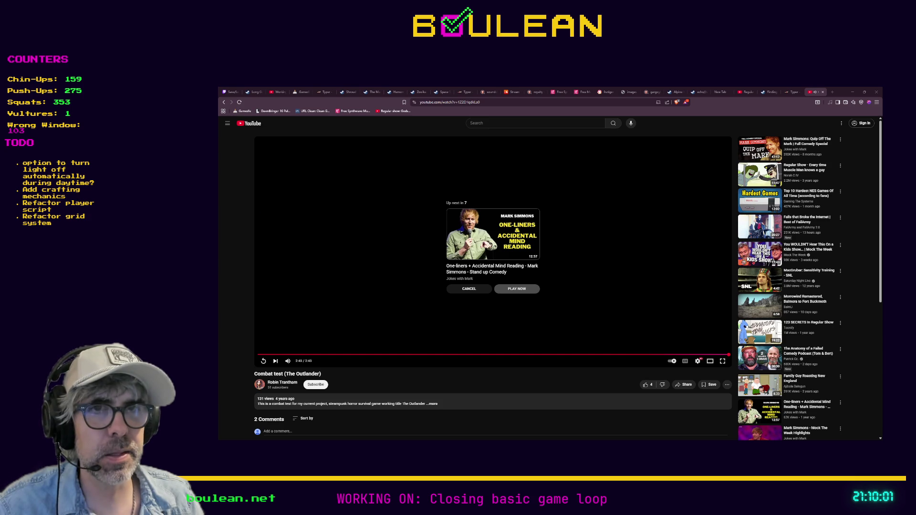
pyautogui.click(263, 361)
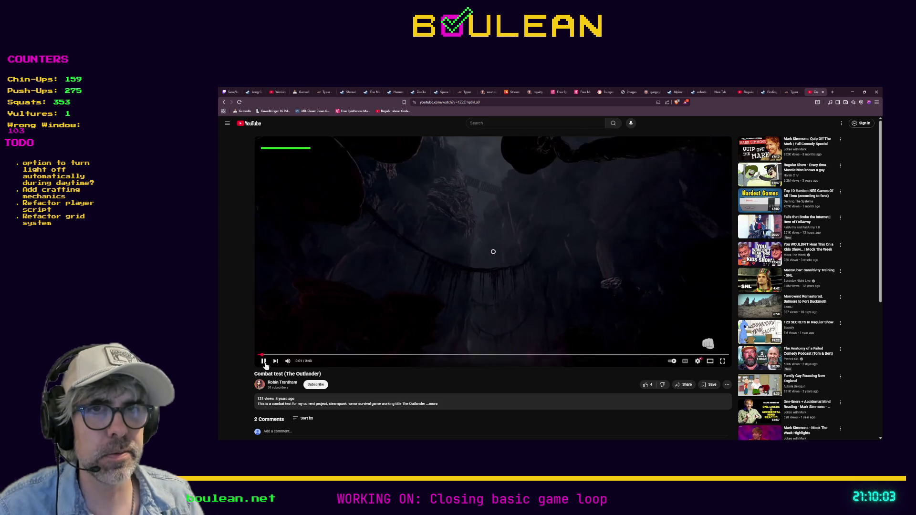
# Minimize the browser window to get back to the Godot editor.
pyautogui.click(852, 92)
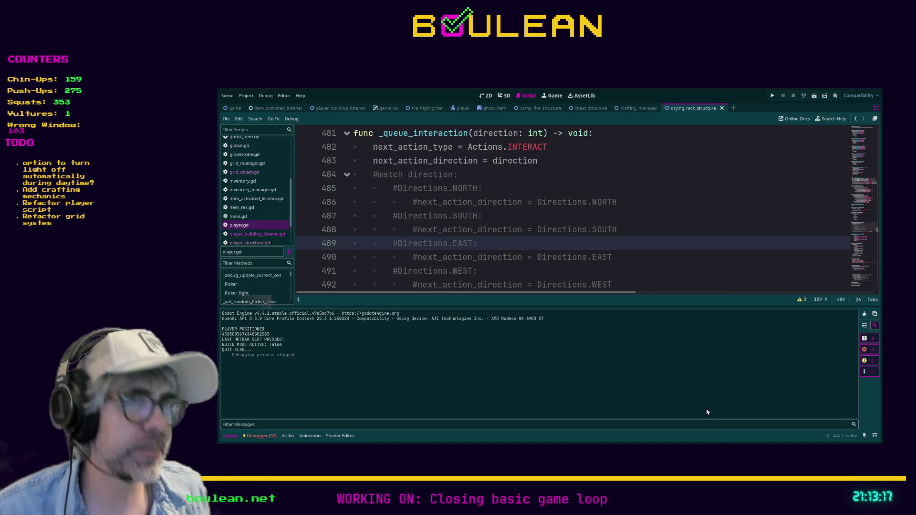
# Place the cursor on the commented-out Directions.WEST line in _queue_interaction.
pyautogui.click(573, 271)
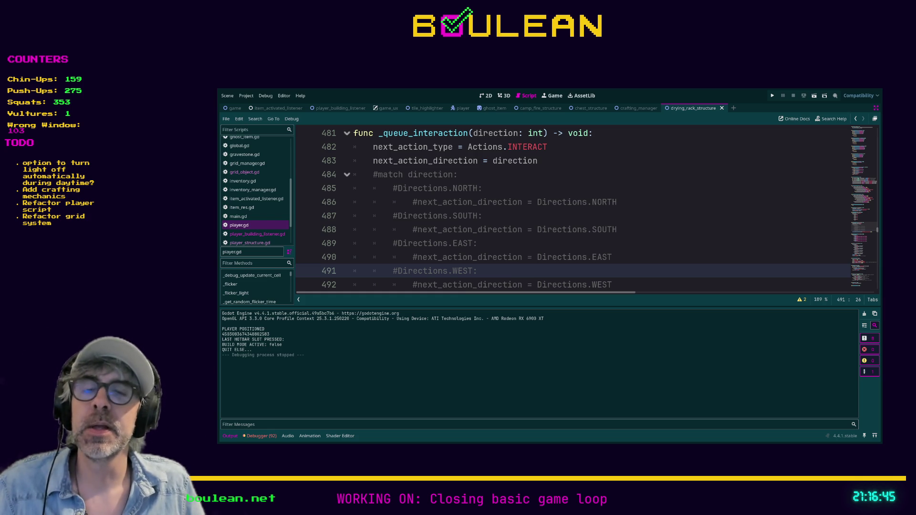
# Toggle a breakpoint in the gutter beside line 481, func _queue_interaction.
pyautogui.click(304, 133)
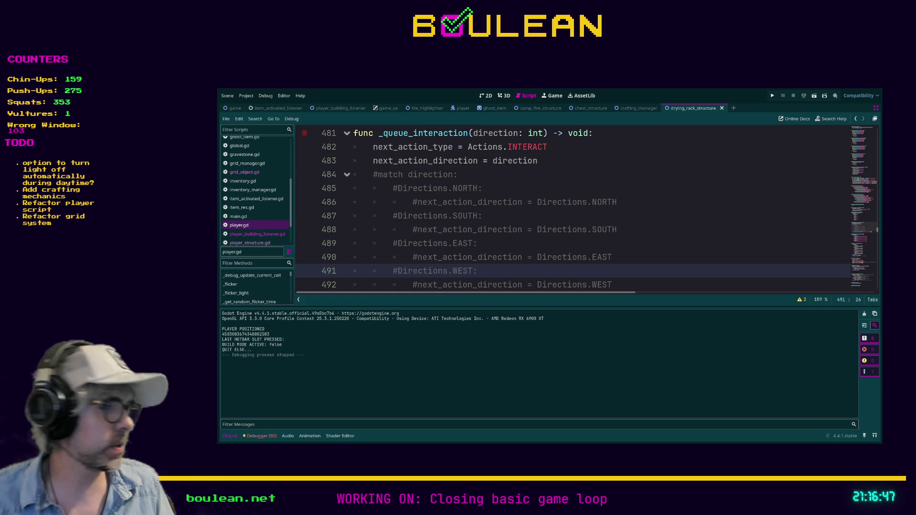
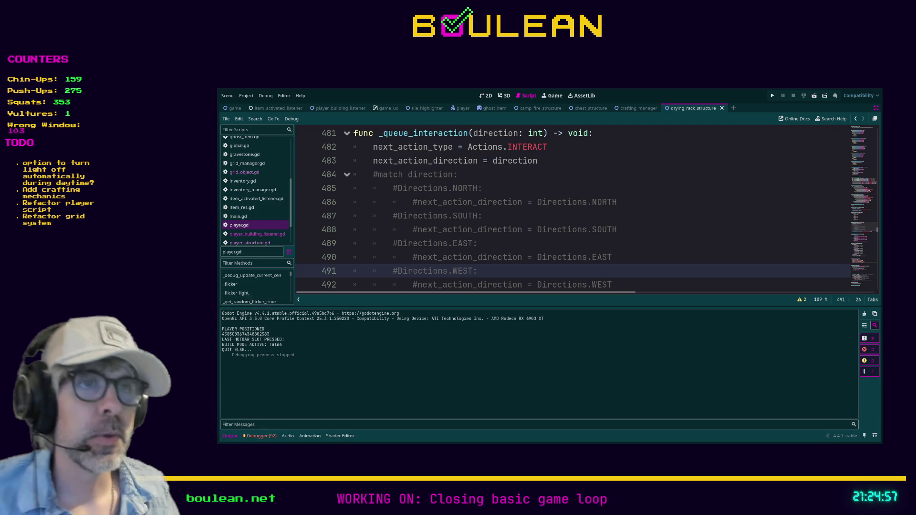
# Test-run the game with F5, chop the grass tuft and berry bush, then stop it.
pyautogui.click(518, 189)
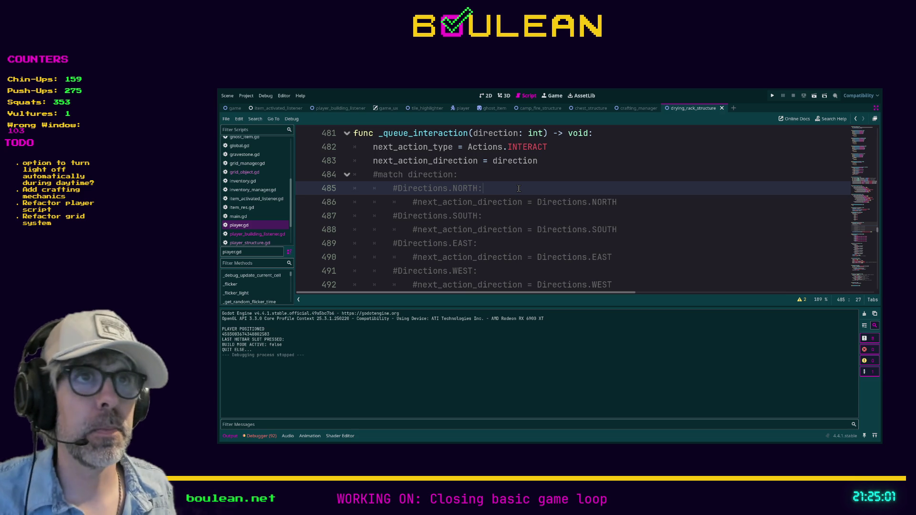
pyautogui.press('F5')
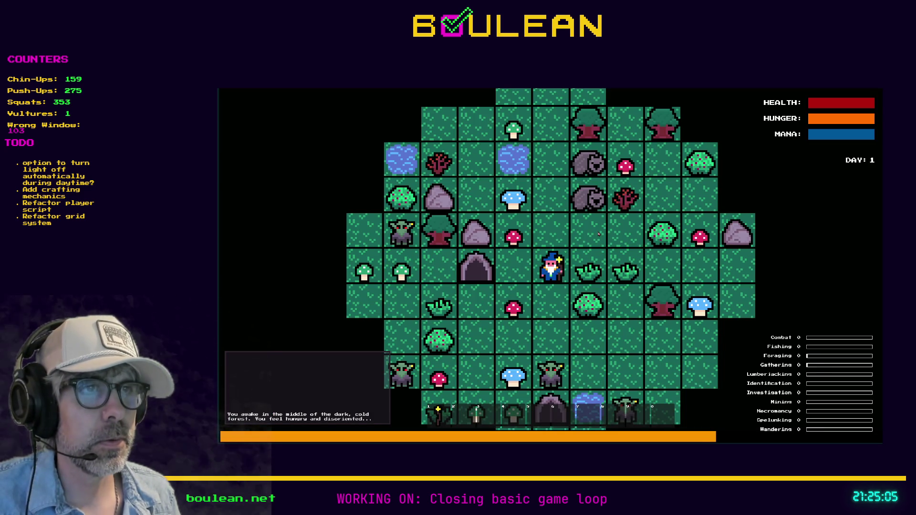
pyautogui.press('Right')
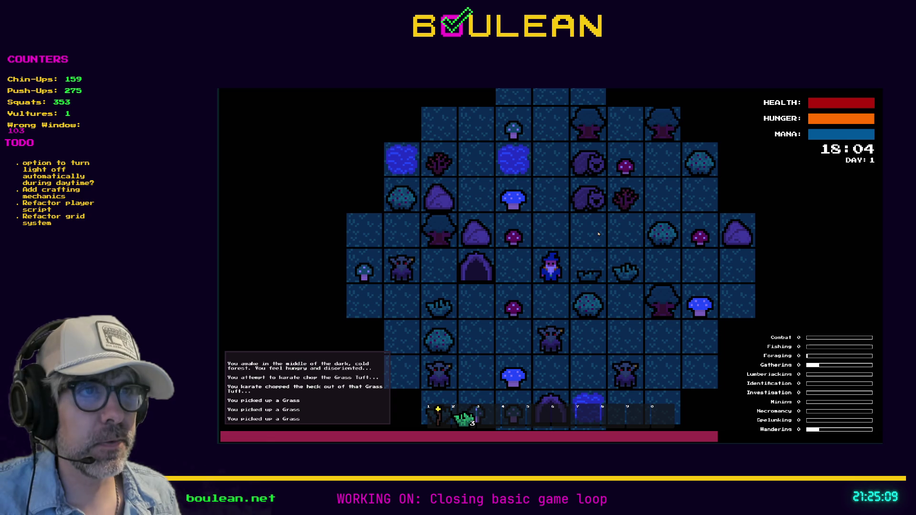
pyautogui.press('Down')
pyautogui.press('Right')
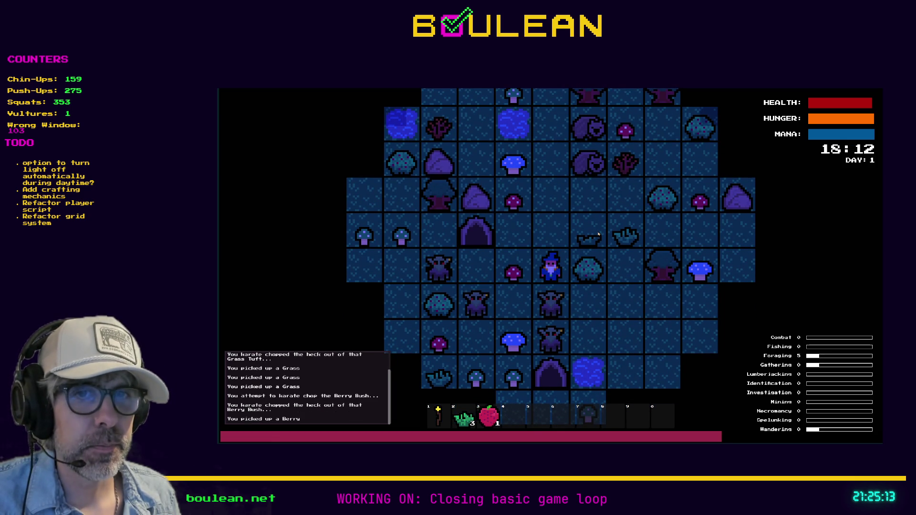
pyautogui.press('Right')
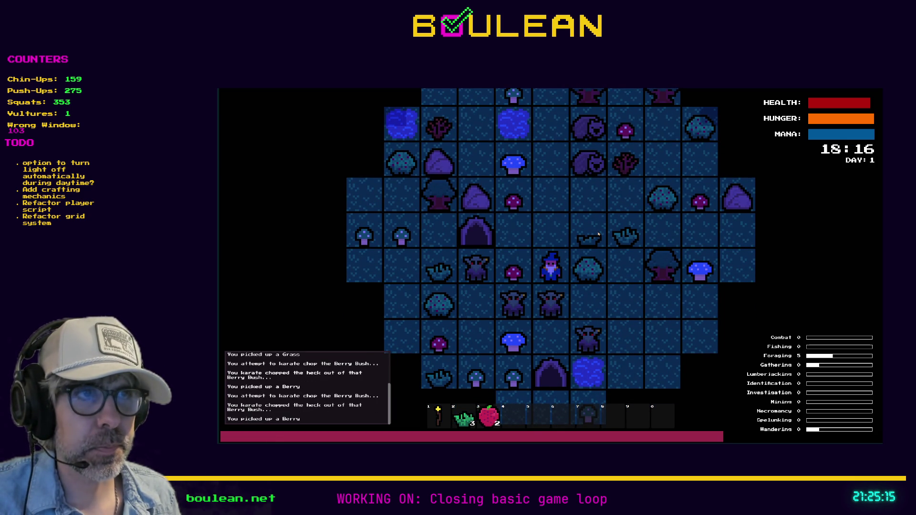
pyautogui.press('Right')
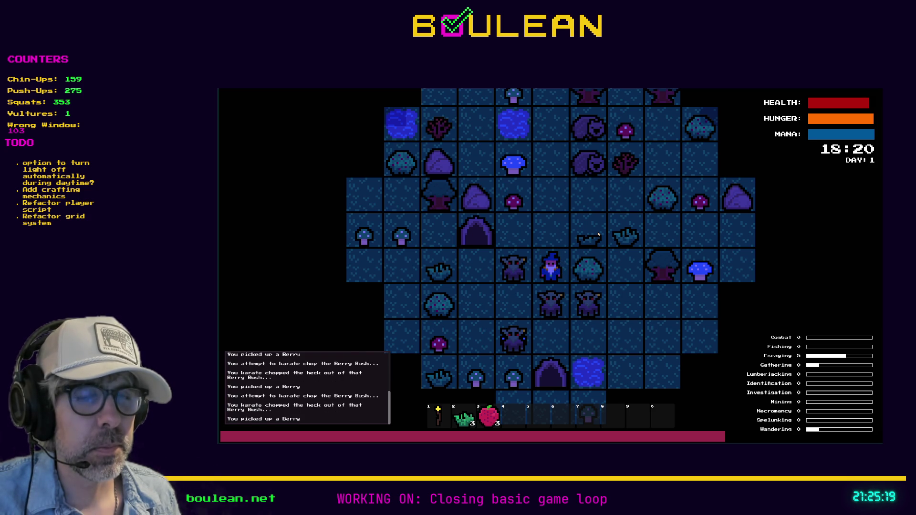
pyautogui.press('Right')
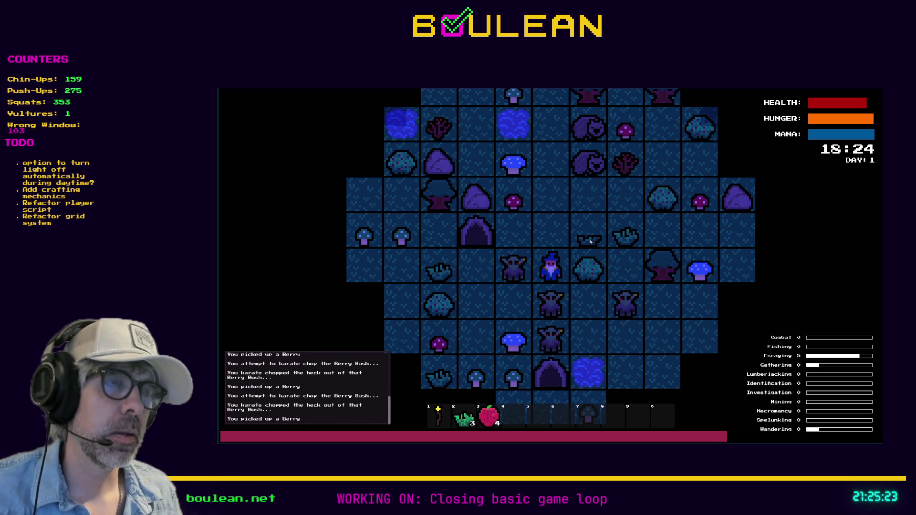
pyautogui.press('Escape')
pyautogui.scroll(-1, 505, 233)
pyautogui.scroll(1, 505, 233)
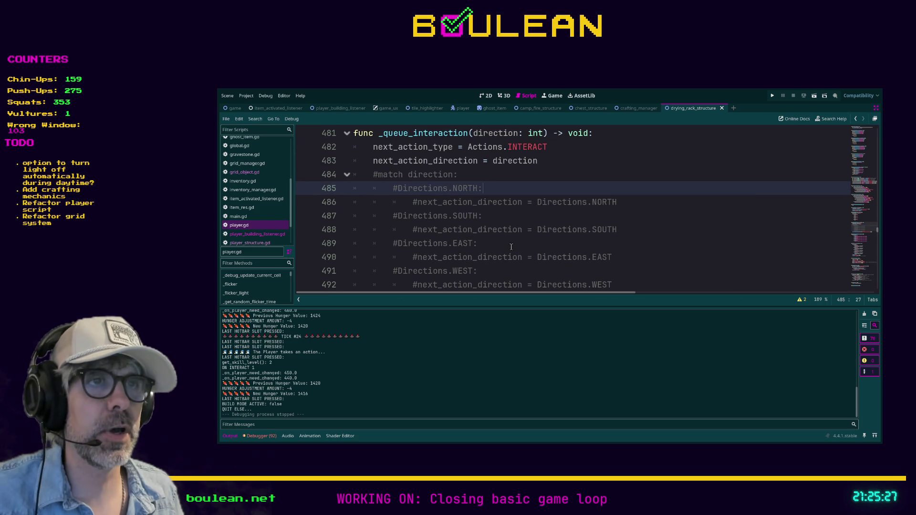
pyautogui.keyDown('ctrl'); pyautogui.scroll(-3, 511, 246); pyautogui.keyUp('ctrl')
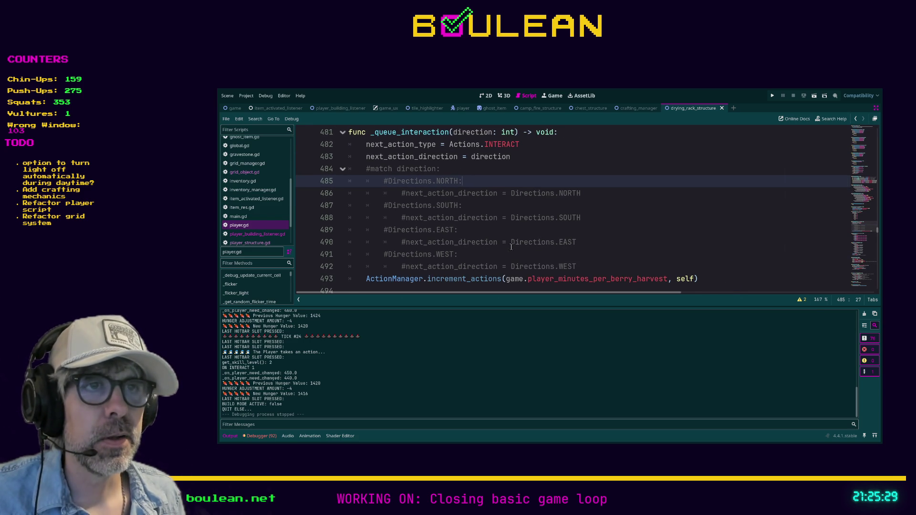
pyautogui.moveTo(577, 266)
pyautogui.mouseDown()
pyautogui.moveTo(377, 193)
pyautogui.moveTo(340, 170)
pyautogui.mouseUp()
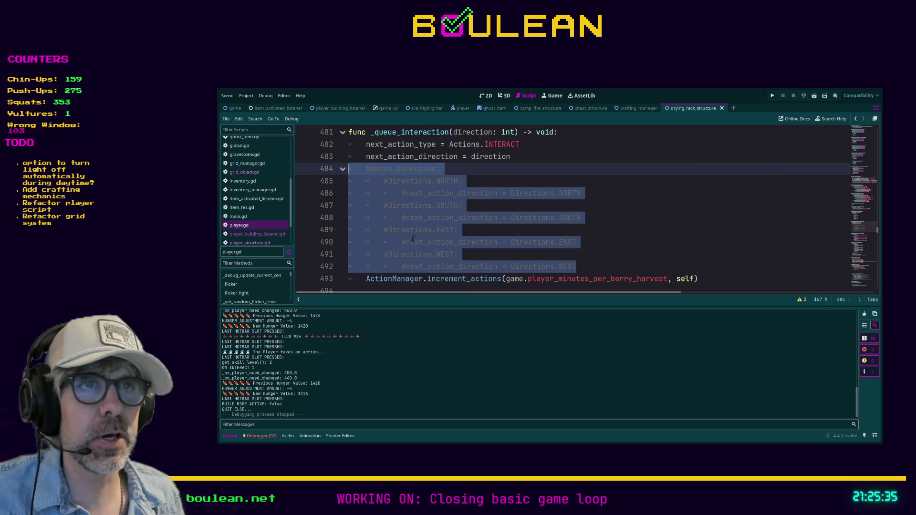
pyautogui.click(363, 156)
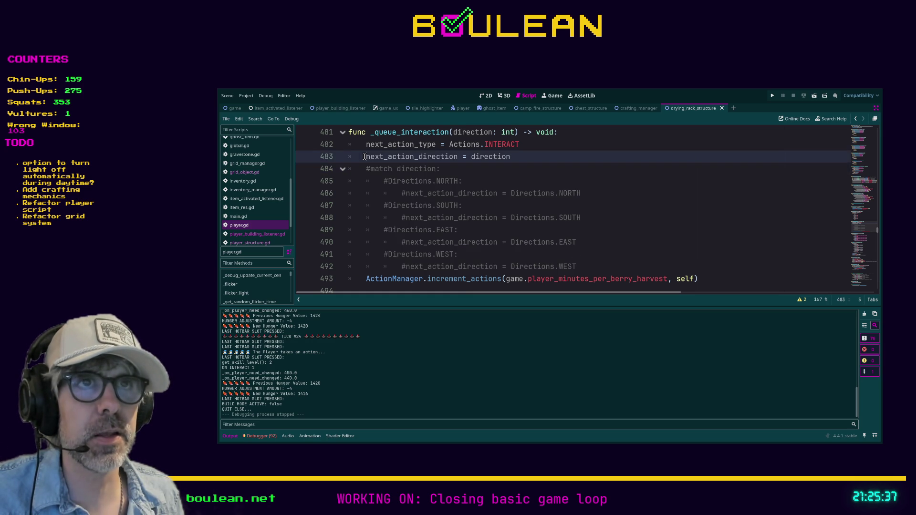
pyautogui.click(521, 157)
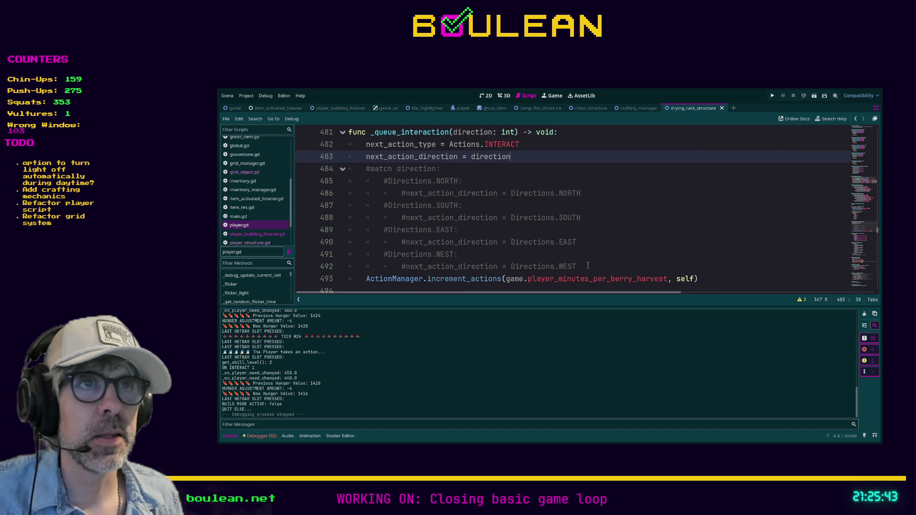
pyautogui.moveTo(578, 266)
pyautogui.mouseDown()
pyautogui.moveTo(363, 255)
pyautogui.moveTo(344, 168)
pyautogui.mouseUp()
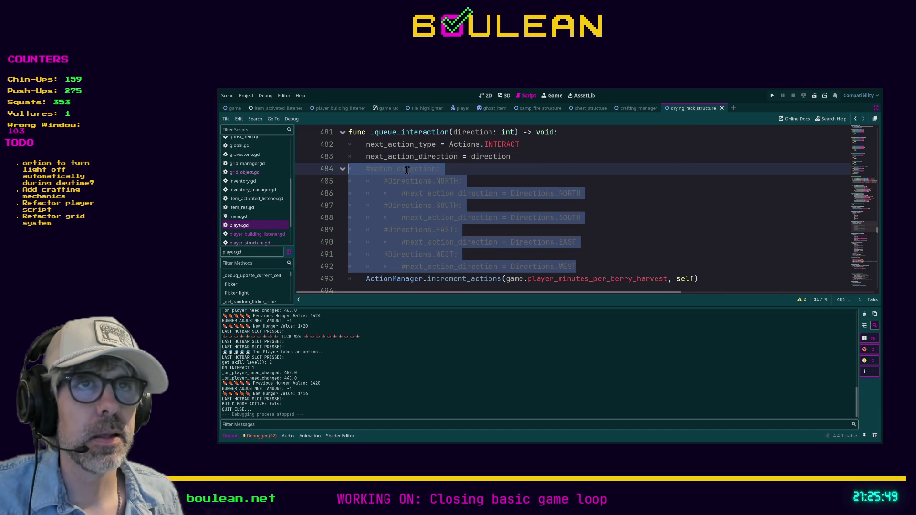
pyautogui.click(636, 210)
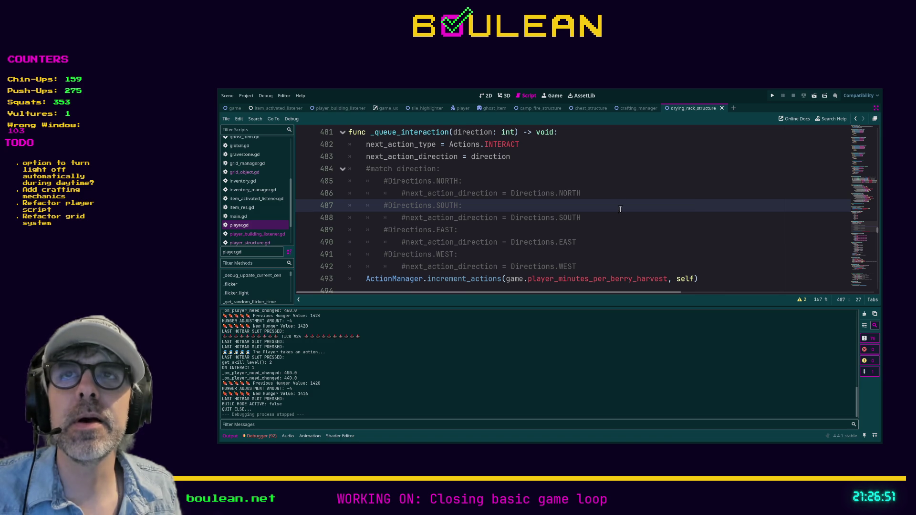
pyautogui.click(629, 261)
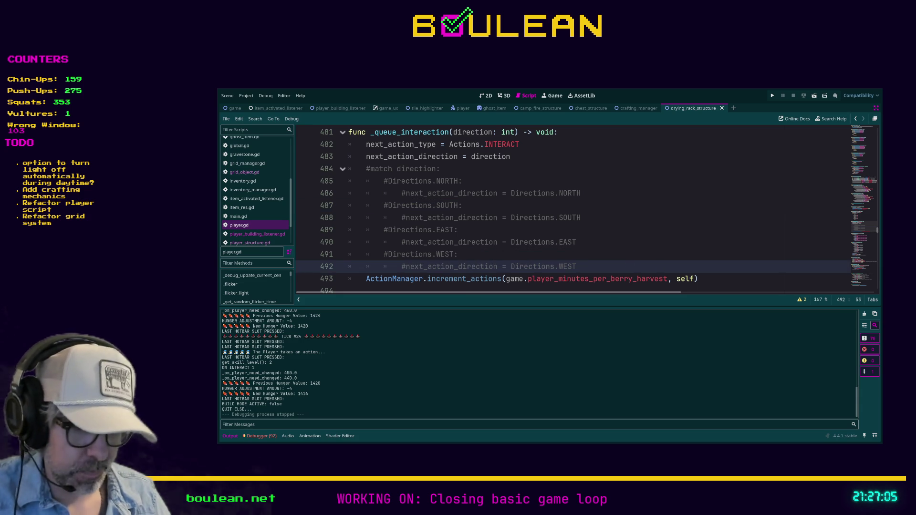
pyautogui.moveTo(576, 266)
pyautogui.mouseDown()
pyautogui.moveTo(458, 266)
pyautogui.moveTo(334, 230)
pyautogui.moveTo(321, 175)
pyautogui.mouseUp()
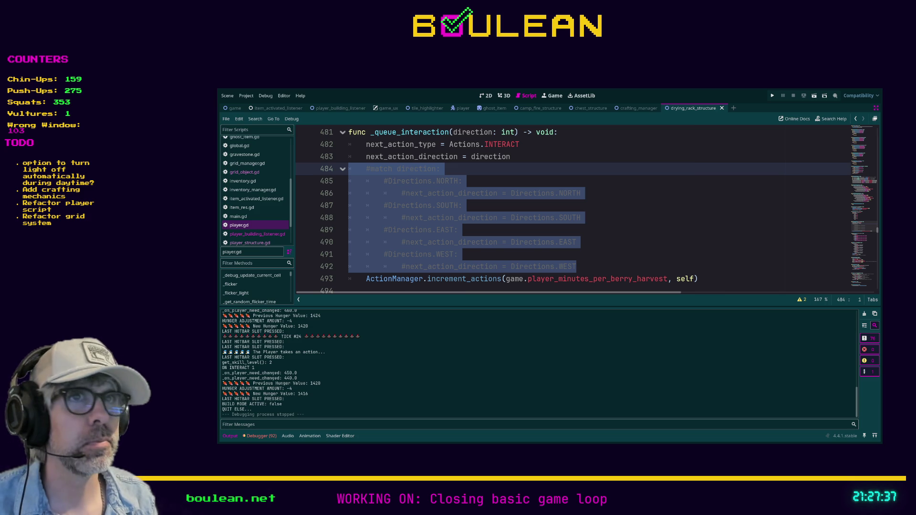
pyautogui.click(517, 158)
pyautogui.hotkey('shift', 'Home')
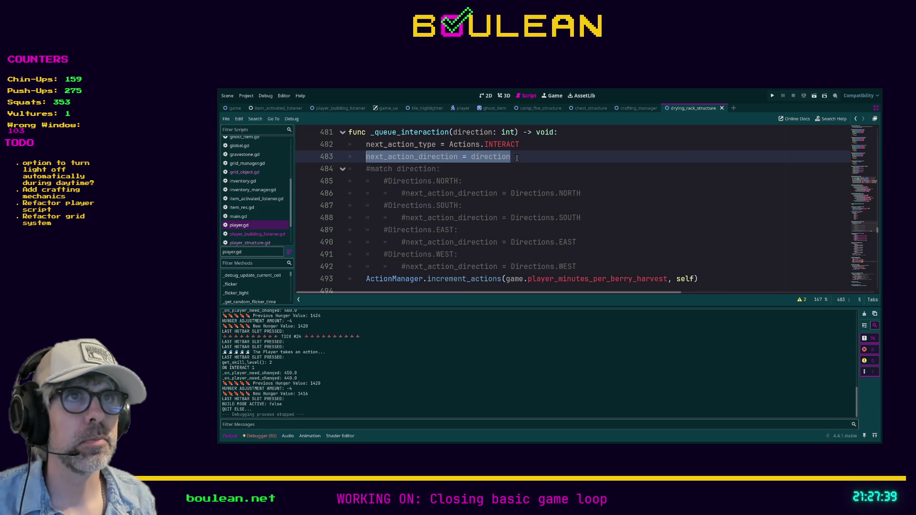
pyautogui.hotkey('shift', 'Home')
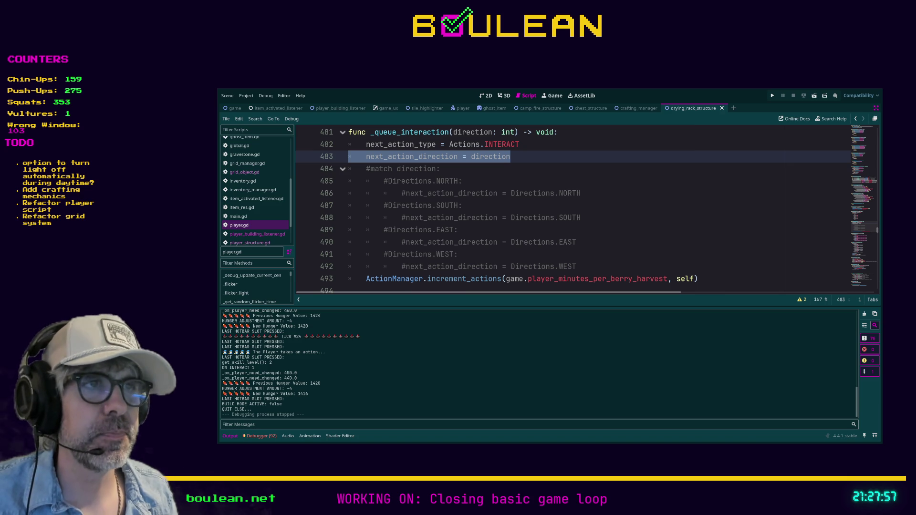
pyautogui.click(599, 266)
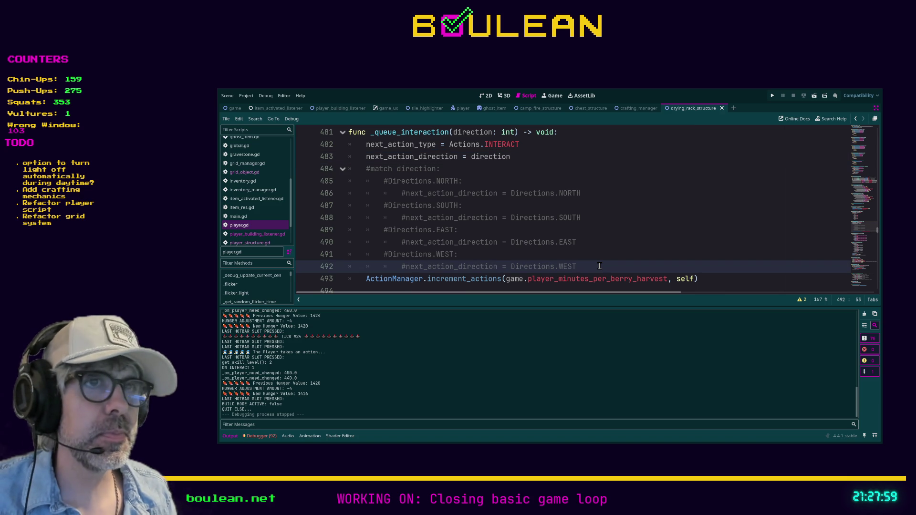
# Try uncommenting the match block and deleting the direction assignment line, then undo the deletion.
pyautogui.moveTo(595, 268)
pyautogui.mouseDown()
pyautogui.moveTo(477, 217)
pyautogui.moveTo(346, 179)
pyautogui.mouseUp()
pyautogui.hotkey('ctrl', 'k')
pyautogui.press('Up')
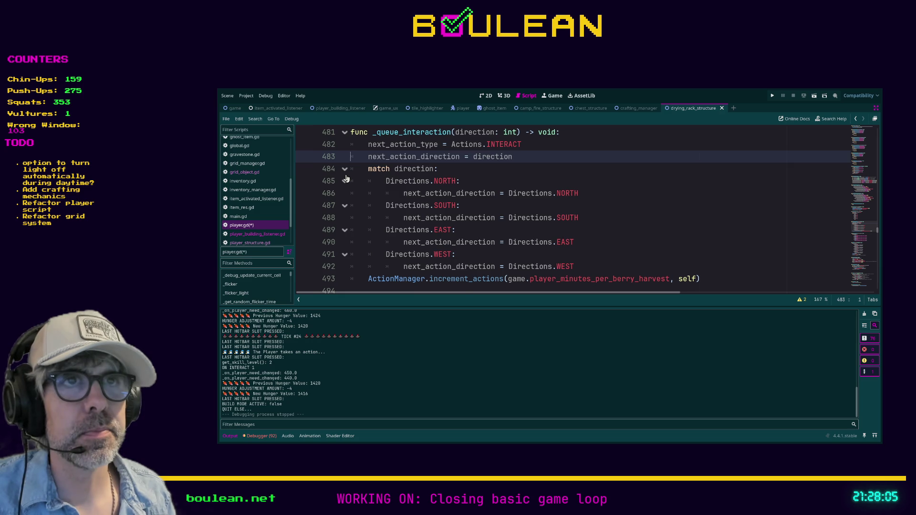
pyautogui.hotkey('shift', 'End')
pyautogui.press('BackSpace')
pyautogui.press('BackSpace')
pyautogui.press('BackSpace')
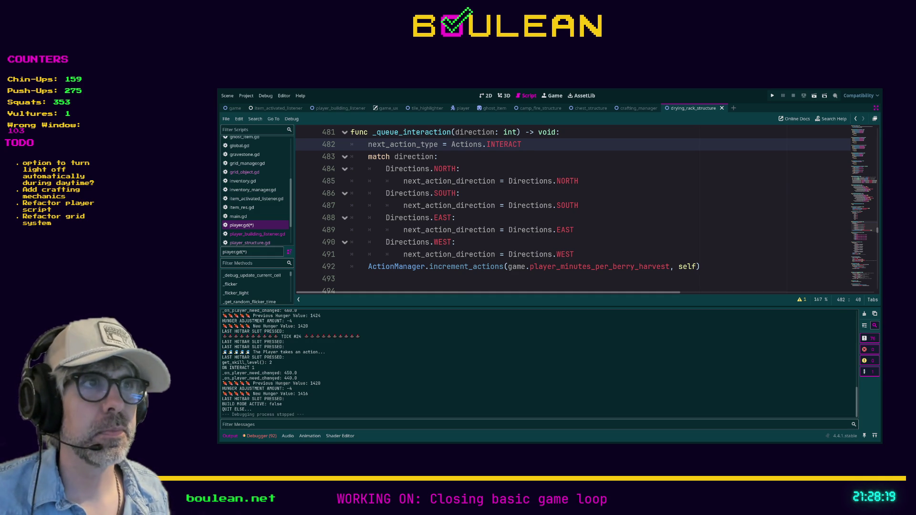
pyautogui.click(612, 239)
pyautogui.hotkey('ctrl', 'z')
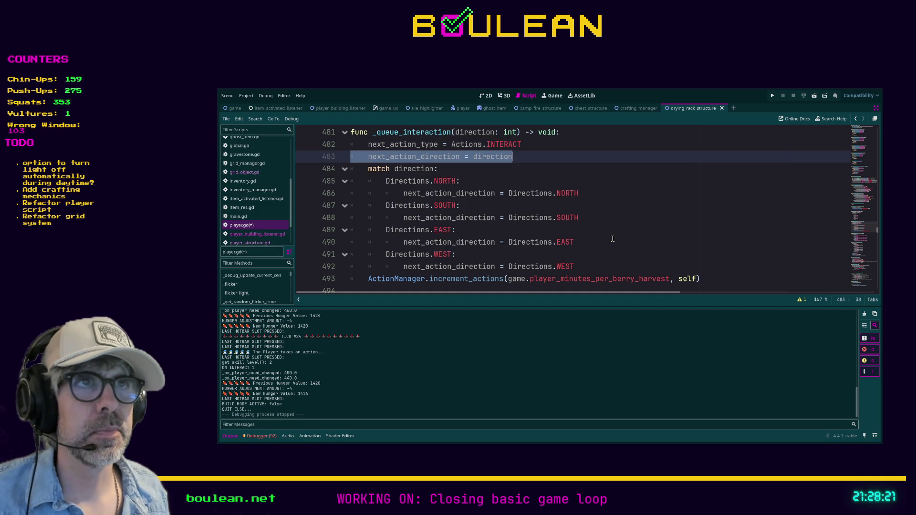
# Delete the match direction block on lines 484–492, then restore it and comment it out.
pyautogui.moveTo(630, 267); pyautogui.dragTo(344, 171)
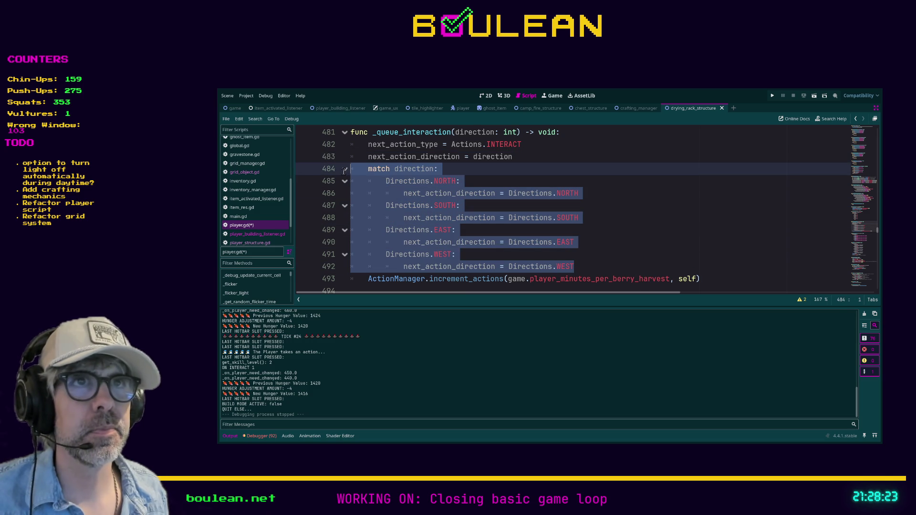
pyautogui.press('BackSpace')
pyautogui.press('BackSpace')
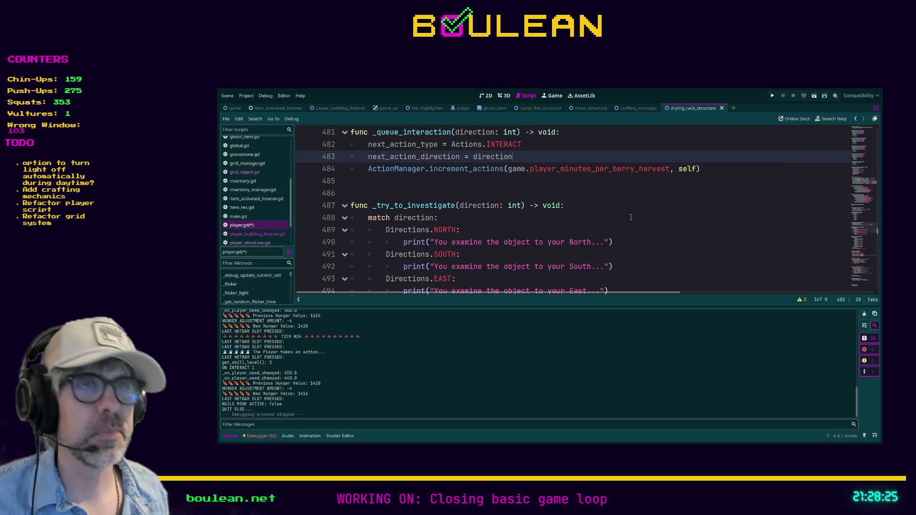
pyautogui.click(673, 220)
pyautogui.click(710, 185)
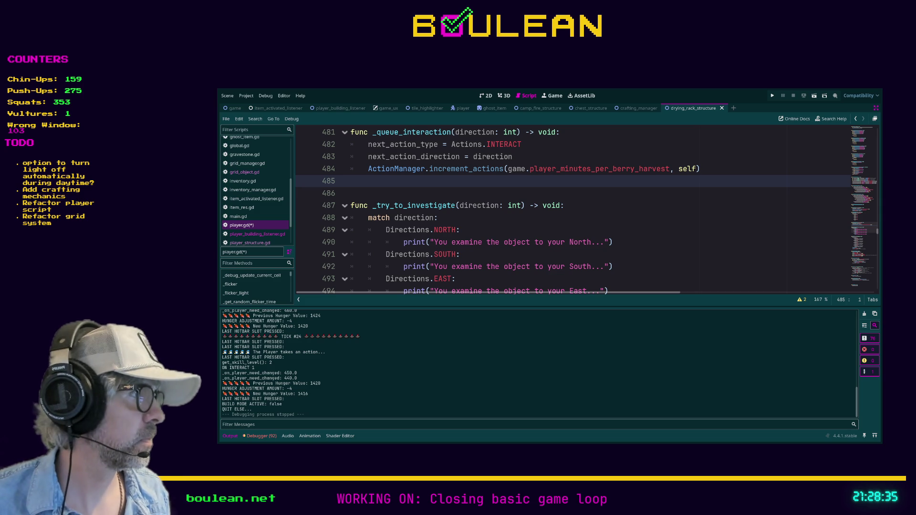
pyautogui.hotkey('ctrl', 'z')
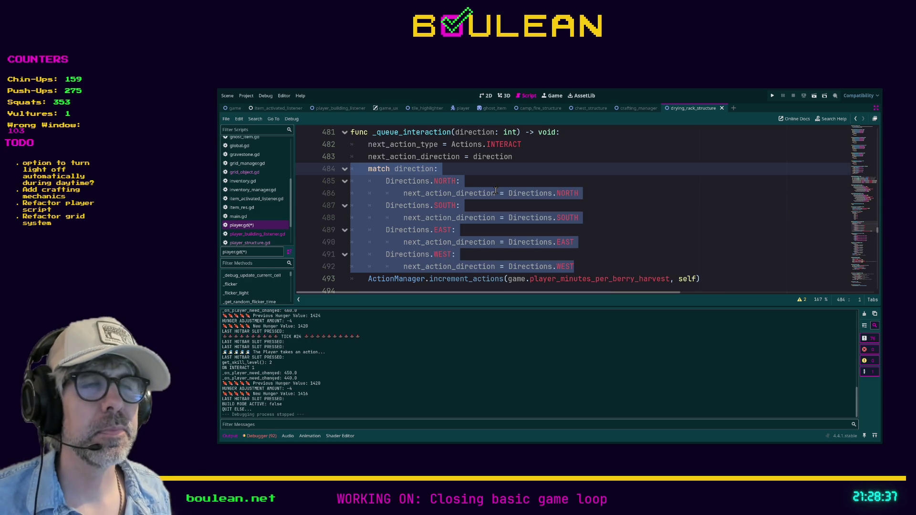
pyautogui.hotkey('ctrl', 'k')
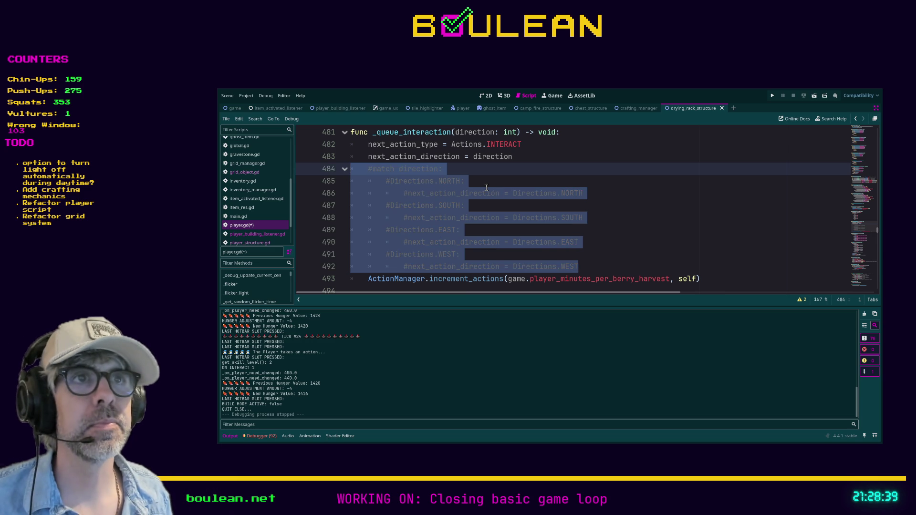
pyautogui.click(475, 182)
# Save player.gd and review the commented match direction block on lines 484–492.
pyautogui.hotkey('ctrl', 's')
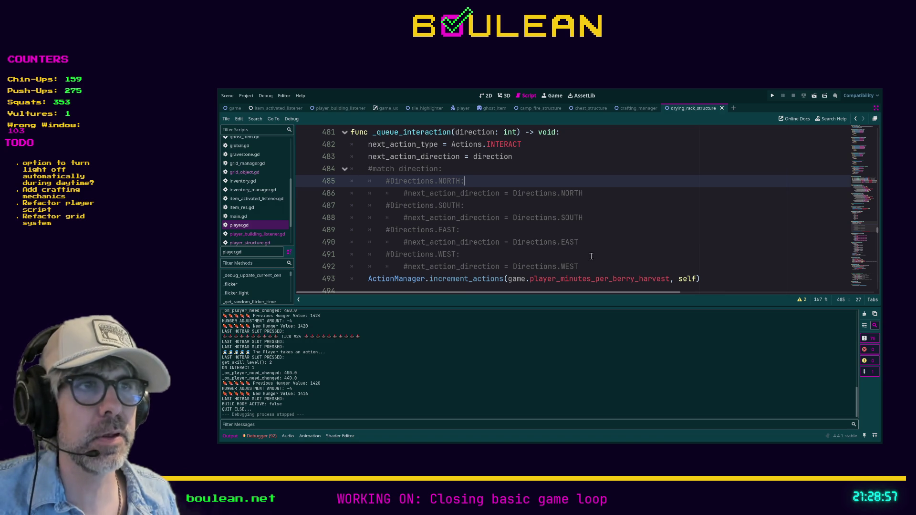
pyautogui.moveTo(591, 266)
pyautogui.mouseDown()
pyautogui.moveTo(406, 242)
pyautogui.moveTo(342, 169)
pyautogui.mouseUp()
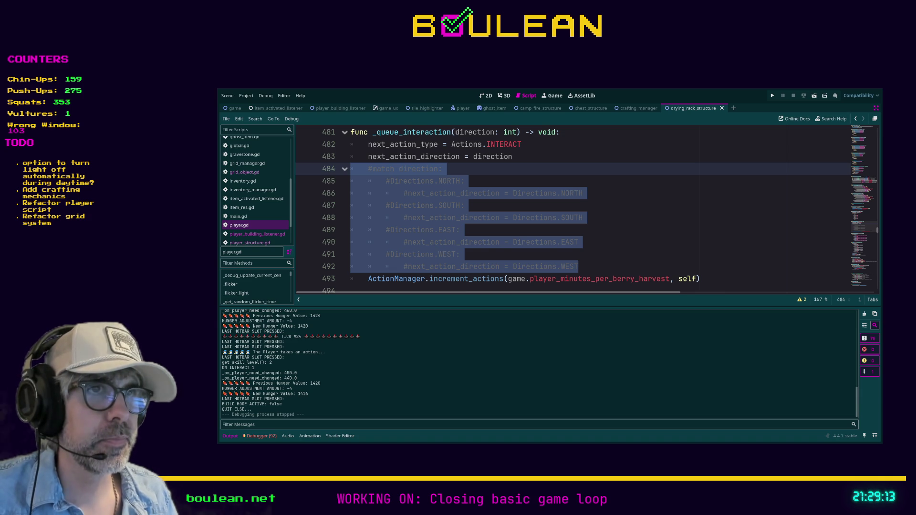
pyautogui.click(595, 259)
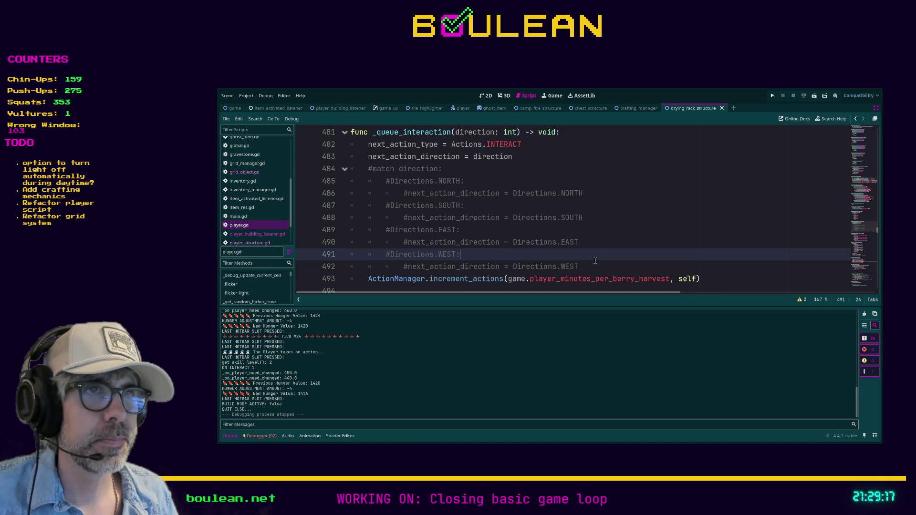
pyautogui.click(590, 262)
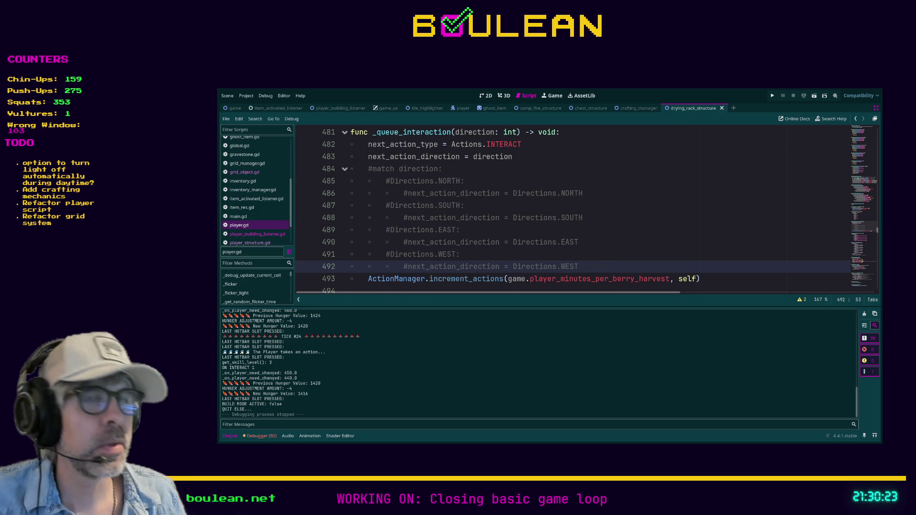
pyautogui.scroll(-2, 586, 209)
pyautogui.scroll(1, 586, 210)
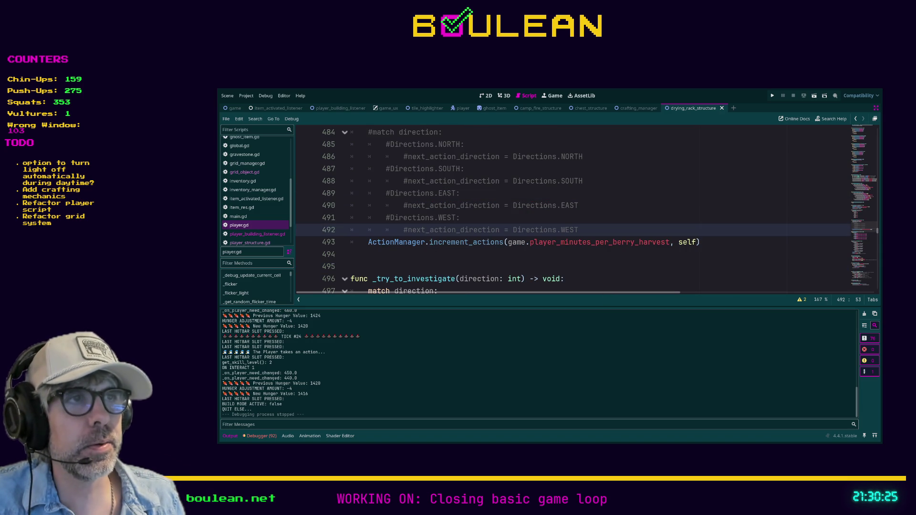
pyautogui.scroll(1, 585, 210)
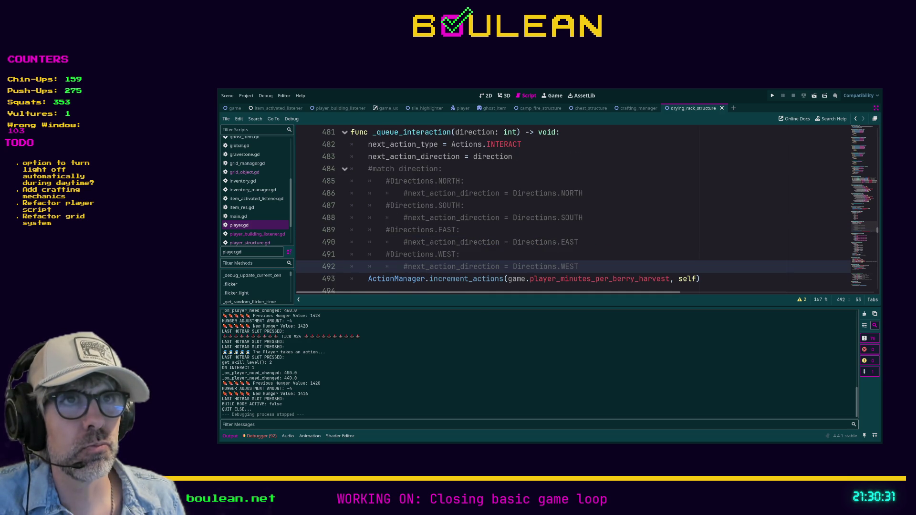
pyautogui.scroll(3, 586, 210)
pyautogui.scroll(4, 586, 210)
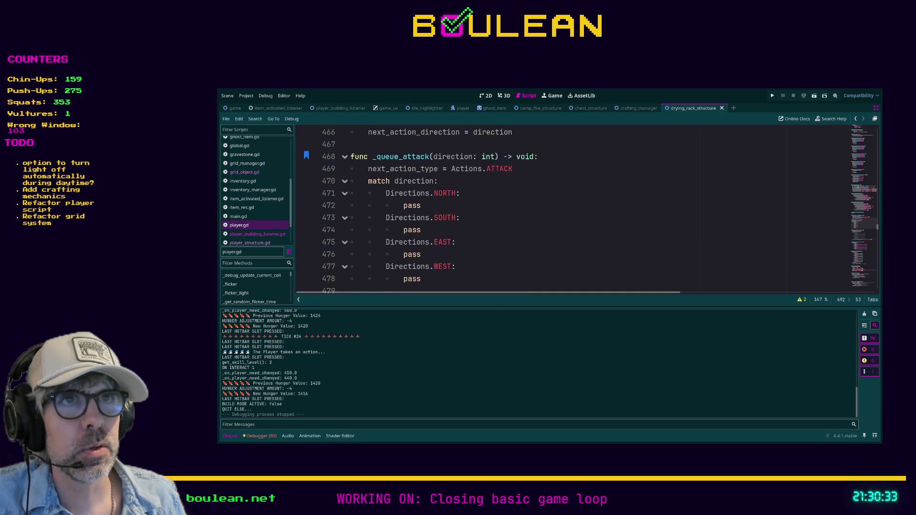
pyautogui.scroll(-3, 585, 210)
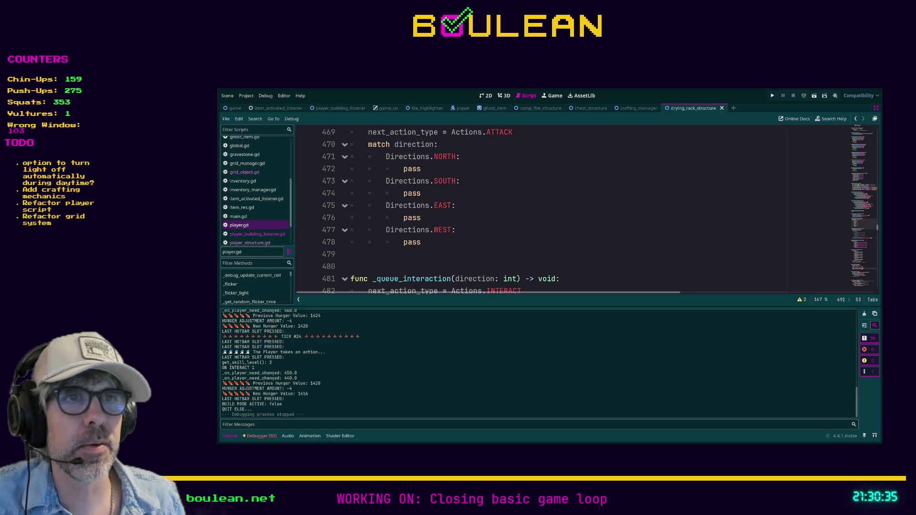
pyautogui.scroll(-3, 586, 210)
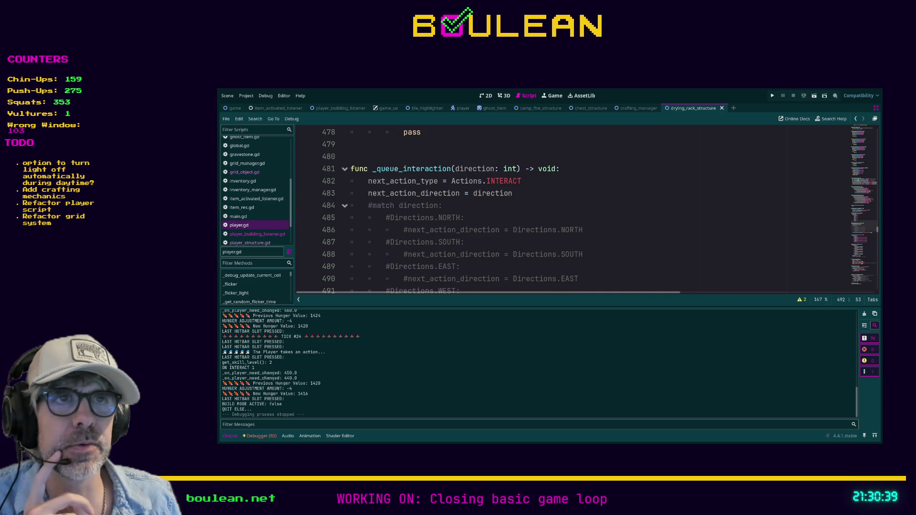
pyautogui.scroll(4, 586, 210)
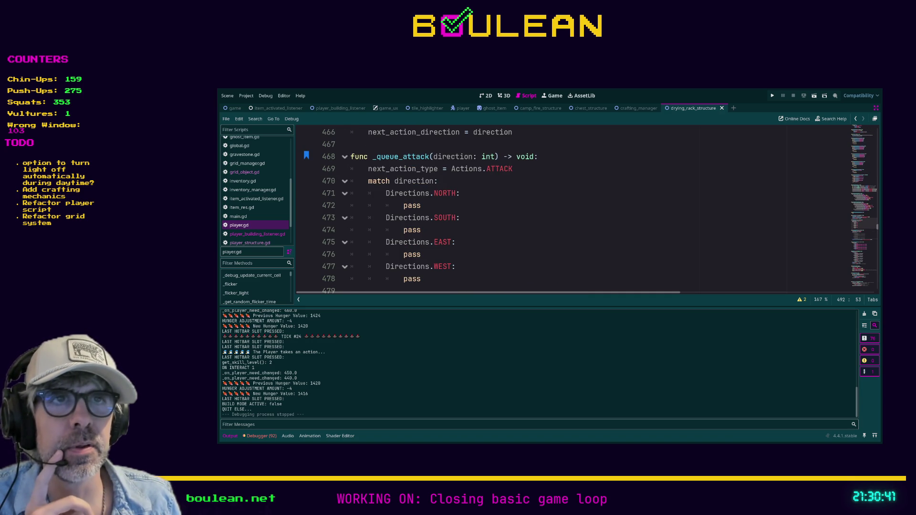
pyautogui.scroll(-2, 585, 210)
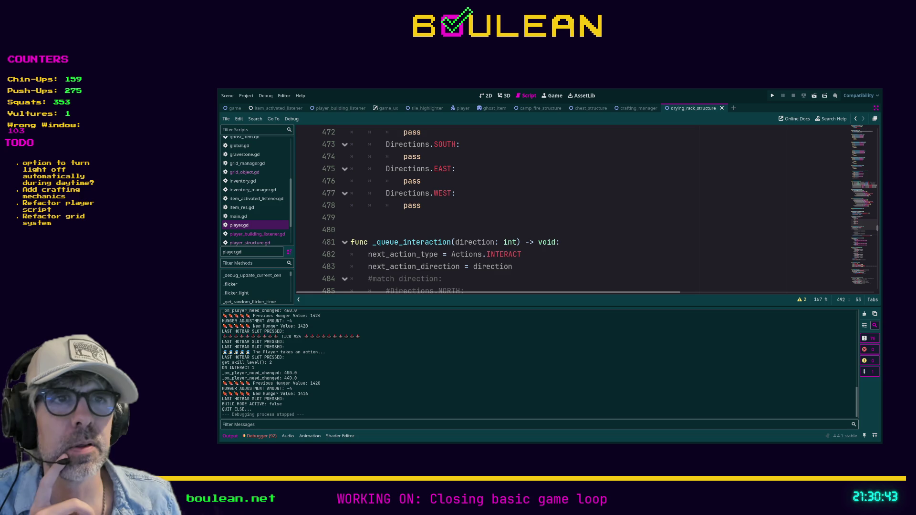
pyautogui.scroll(2, 516, 173)
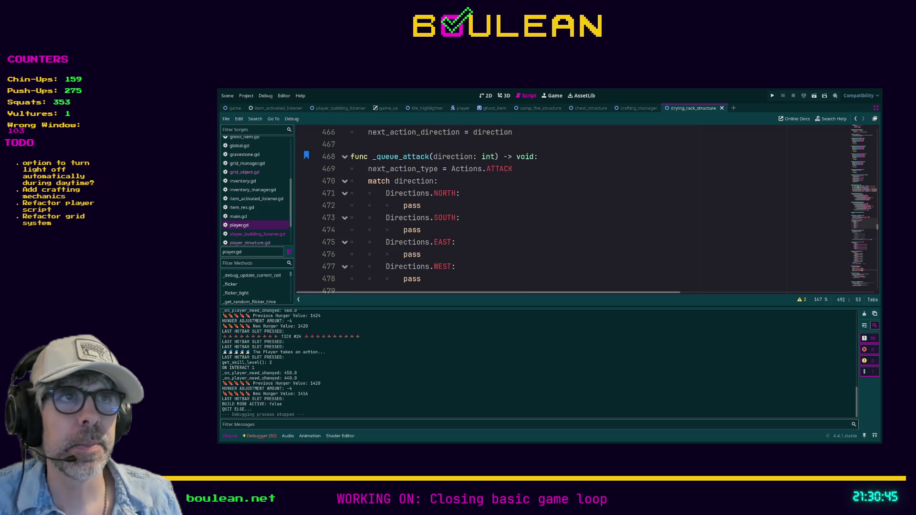
# Add next_action_direction = direction below the ATTACK action type line in _queue_attack.
pyautogui.click(517, 174)
pyautogui.press('Return')
pyautogui.write('next_action')
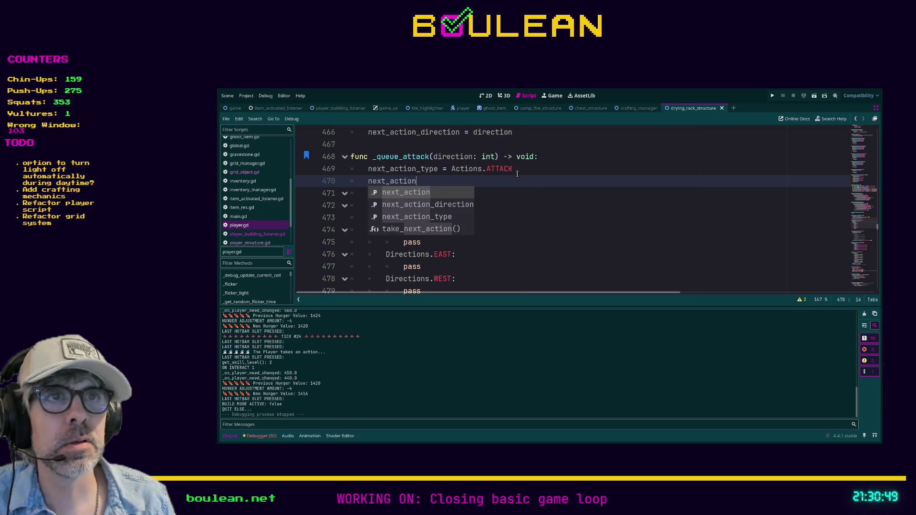
pyautogui.press('Down')
pyautogui.press('Return')
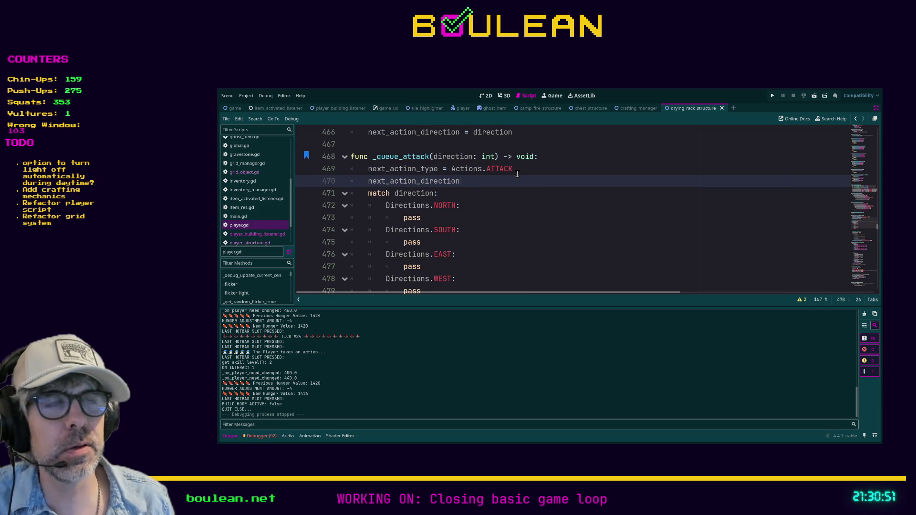
pyautogui.write(' = ')
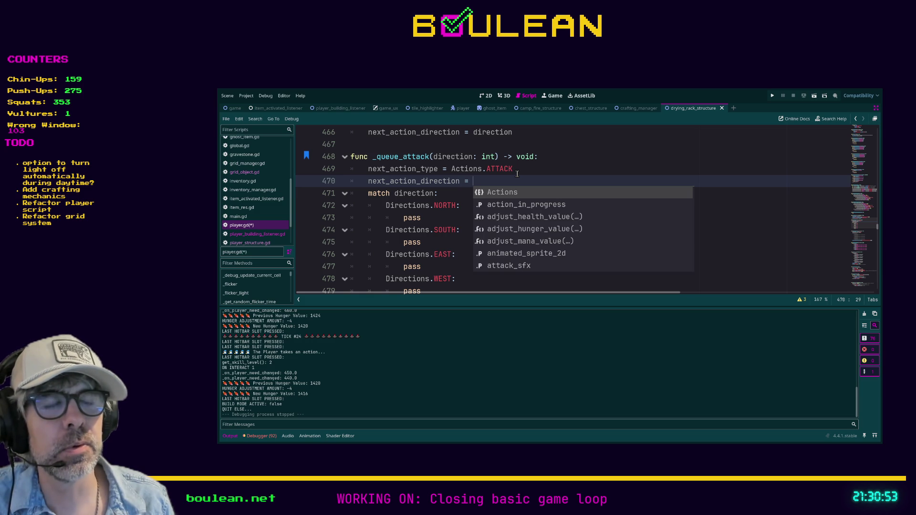
pyautogui.write('direction')
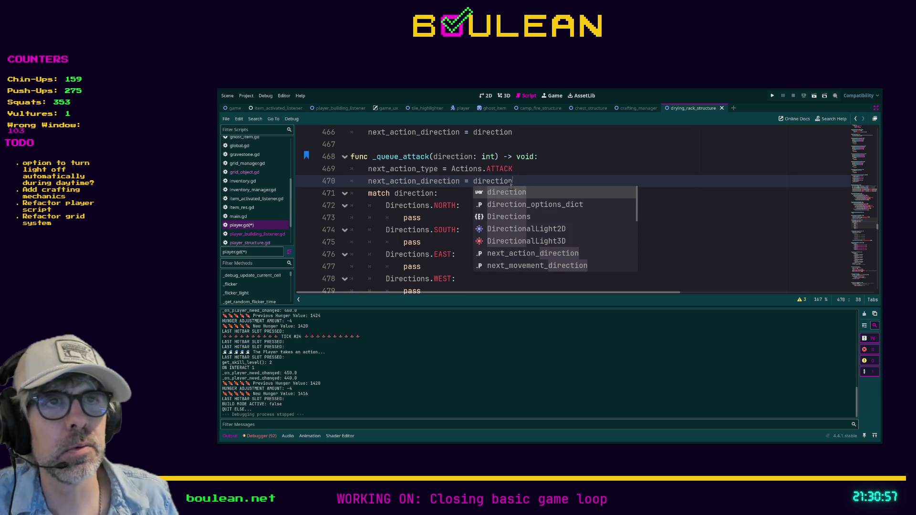
pyautogui.click(451, 218)
# Copy the increment_actions call from _queue_interaction onto line 480 of _queue_attack, indented.
pyautogui.scroll(-4, 452, 218)
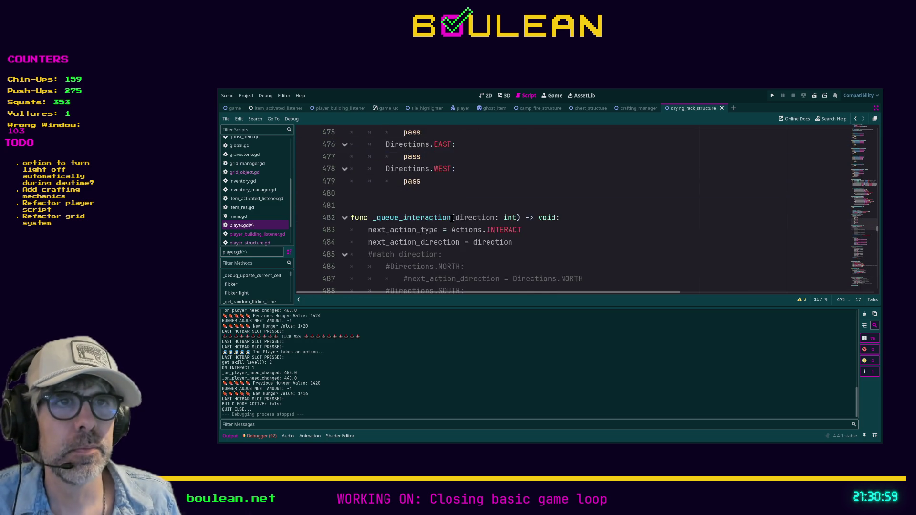
pyautogui.scroll(-2, 452, 218)
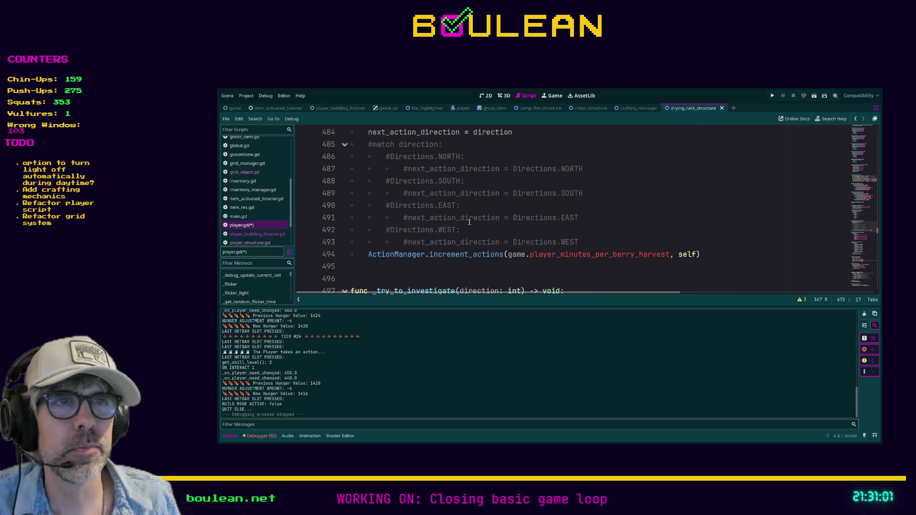
pyautogui.moveTo(700, 255); pyautogui.dragTo(368, 258)
pyautogui.hotkey('ctrl', 'c')
pyautogui.scroll(5, 433, 219)
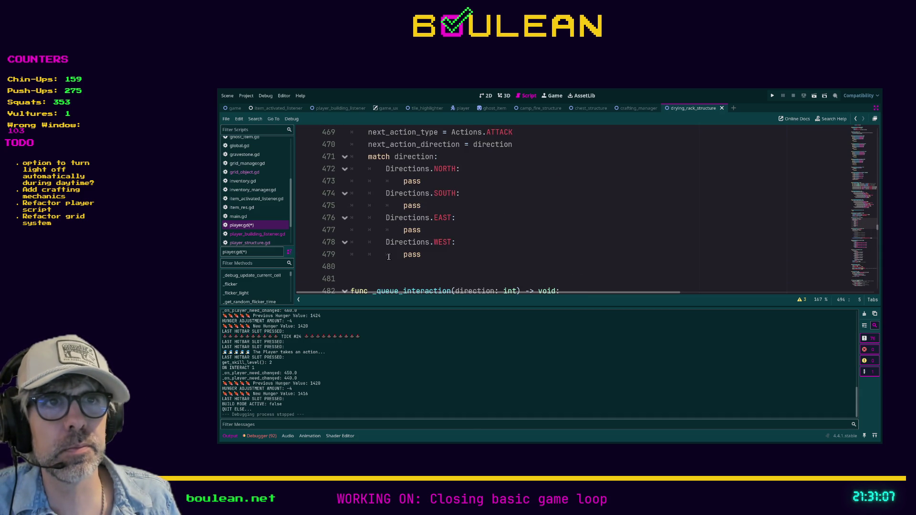
pyautogui.click(376, 262)
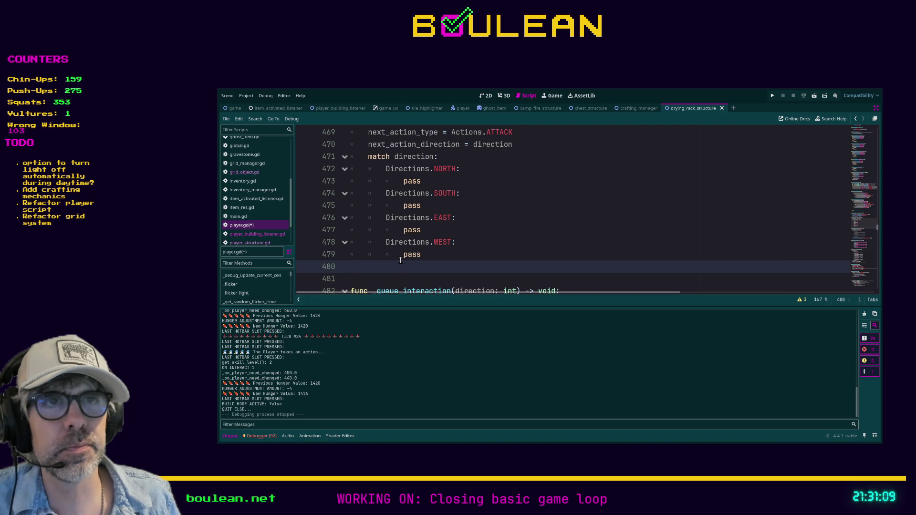
pyautogui.hotkey('ctrl', 'v')
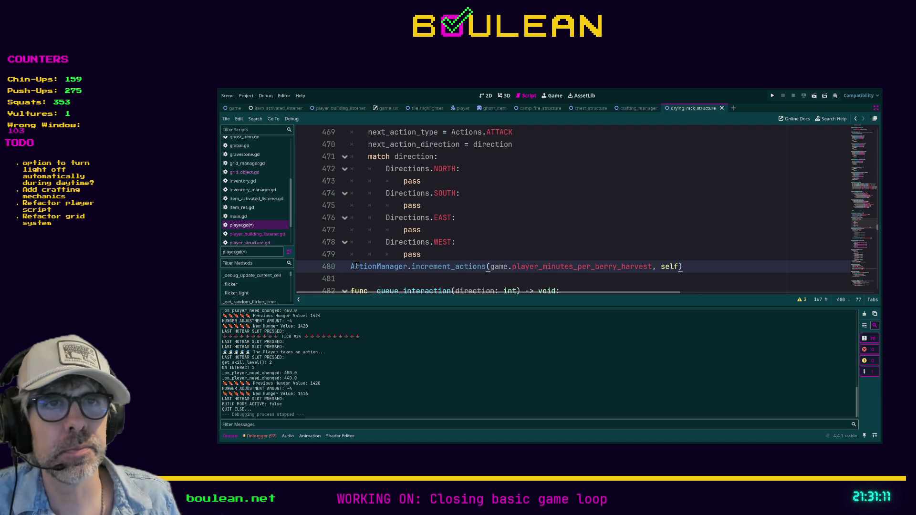
pyautogui.press('Tab')
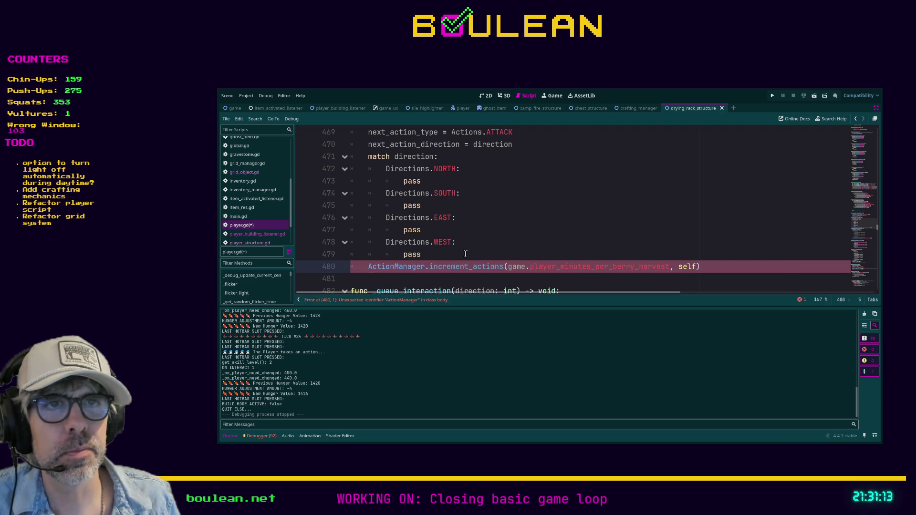
# Search the project for player_minutes_per_berry_harvest and open its declaration in game.gd.
pyautogui.click(549, 246)
pyautogui.click(564, 267)
pyautogui.doubleClick(564, 267)
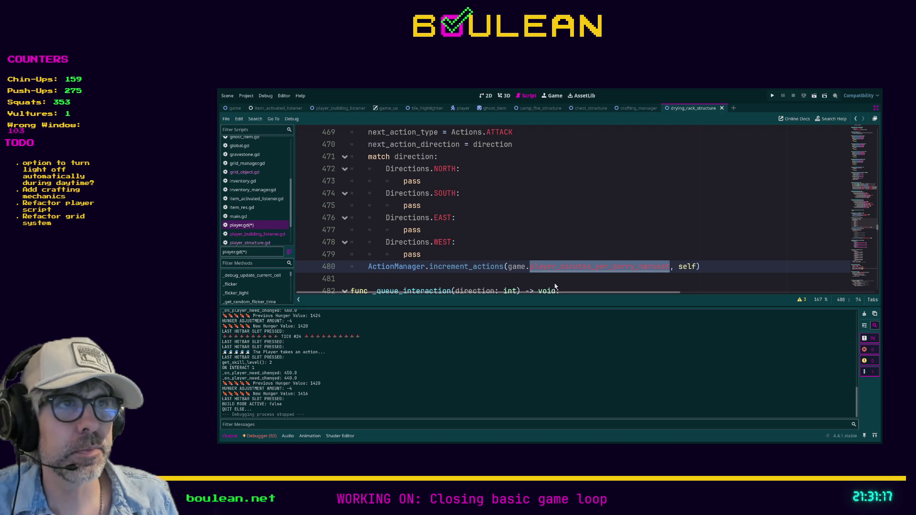
pyautogui.hotkey('ctrl', 'shift', 'f')
pyautogui.press('Return')
pyautogui.click(352, 336)
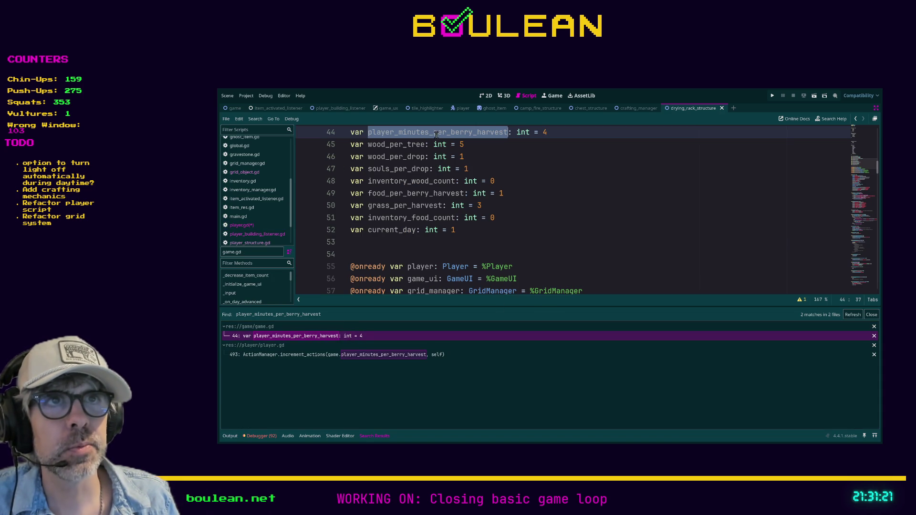
# Rename player_minutes_per_berry_harvest to minutes_per_interaction in game.gd.
pyautogui.click(399, 133)
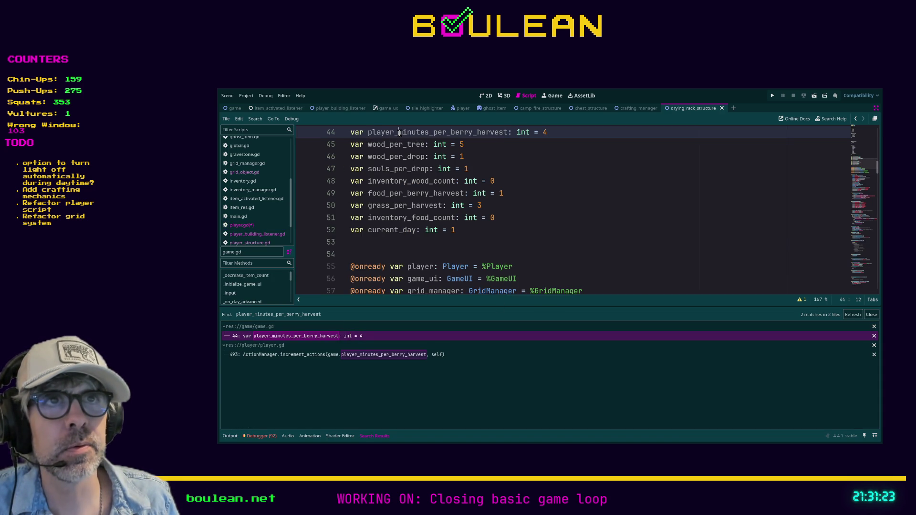
pyautogui.keyDown('shift'); pyautogui.click(368, 133); pyautogui.keyUp('shift')
pyautogui.press('BackSpace')
pyautogui.click(420, 133)
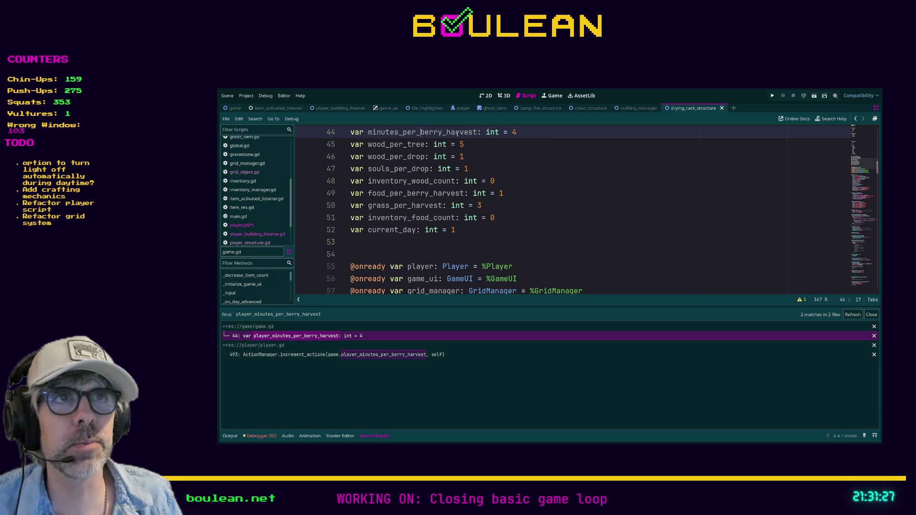
pyautogui.keyDown('shift'); pyautogui.click(477, 133); pyautogui.keyUp('shift')
pyautogui.write('interaction')
pyautogui.press('Return')
# Add 'var minutes_per_attack: int = 4' below it and return to player.gd's harvest call.
pyautogui.write('var')
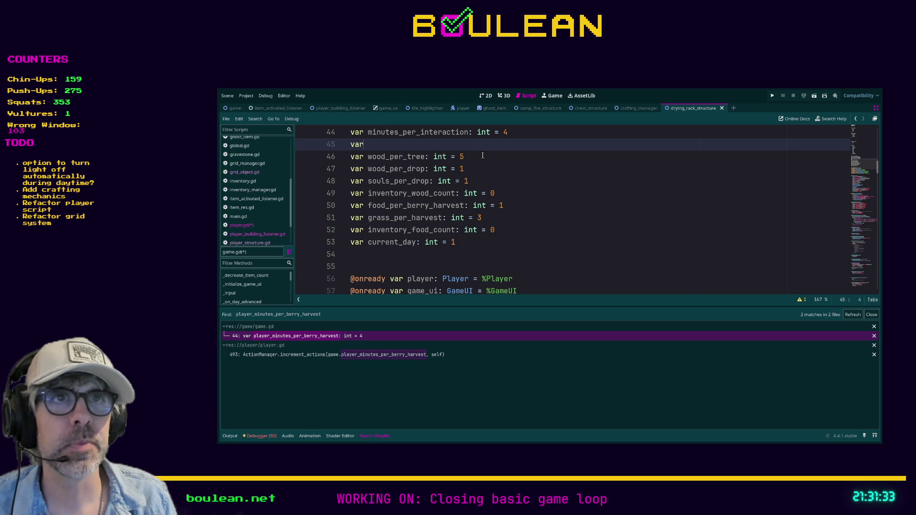
pyautogui.write(' minutes_per_at')
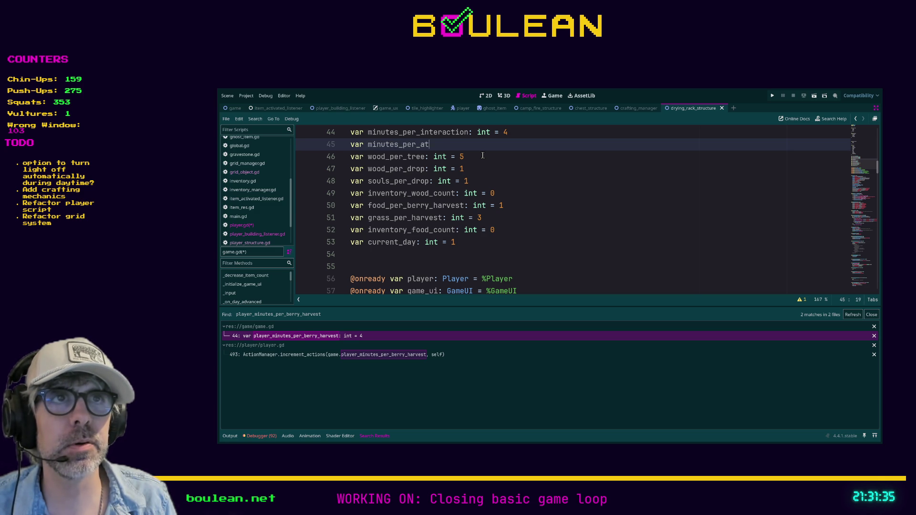
pyautogui.write('tack: int = 4')
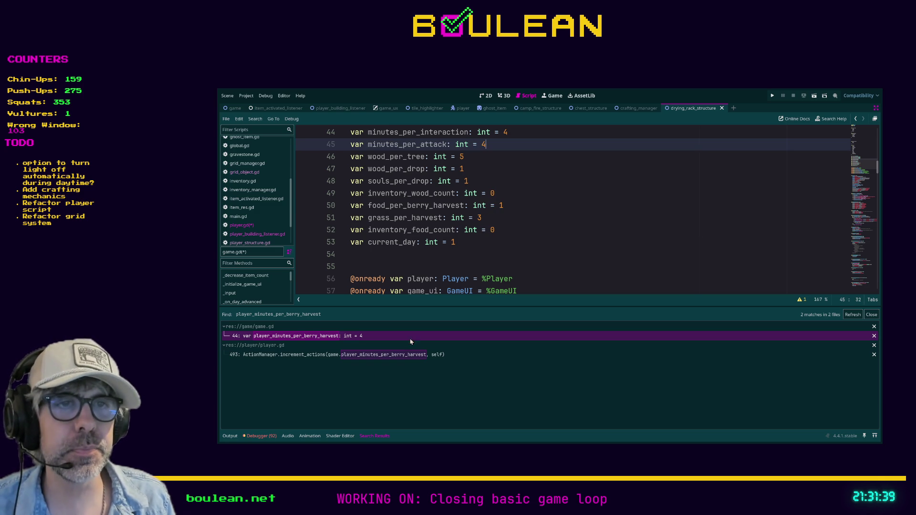
pyautogui.doubleClick(421, 133)
pyautogui.doubleClick(421, 144)
pyautogui.click(374, 353)
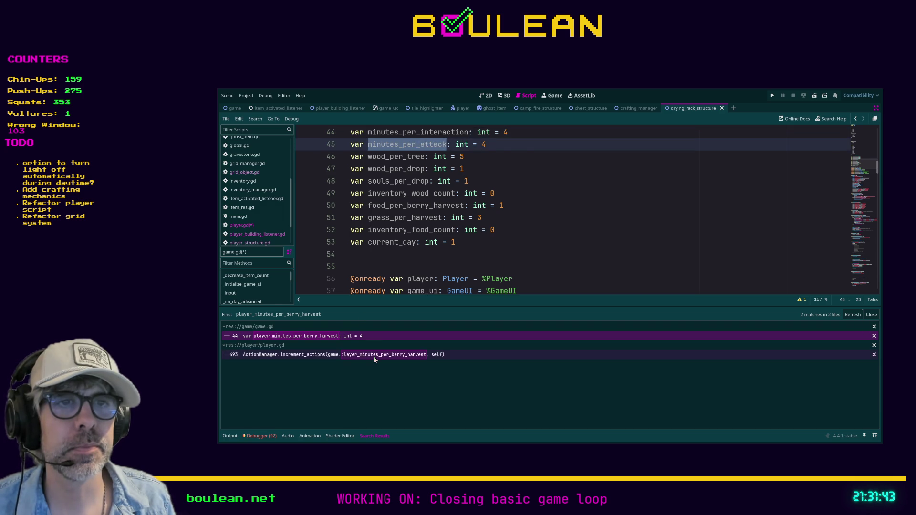
pyautogui.scroll(-2, 514, 257)
# Replace player_minutes_per_berry_harvest with minutes_per_interaction on line 494.
pyautogui.moveTo(670, 218); pyautogui.dragTo(530, 221)
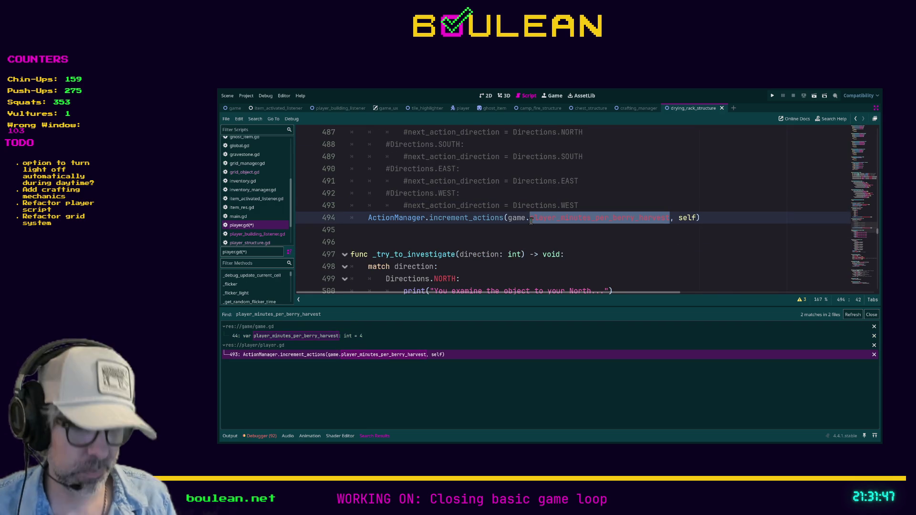
pyautogui.write('minutes_per_interaction')
pyautogui.scroll(4, 527, 218)
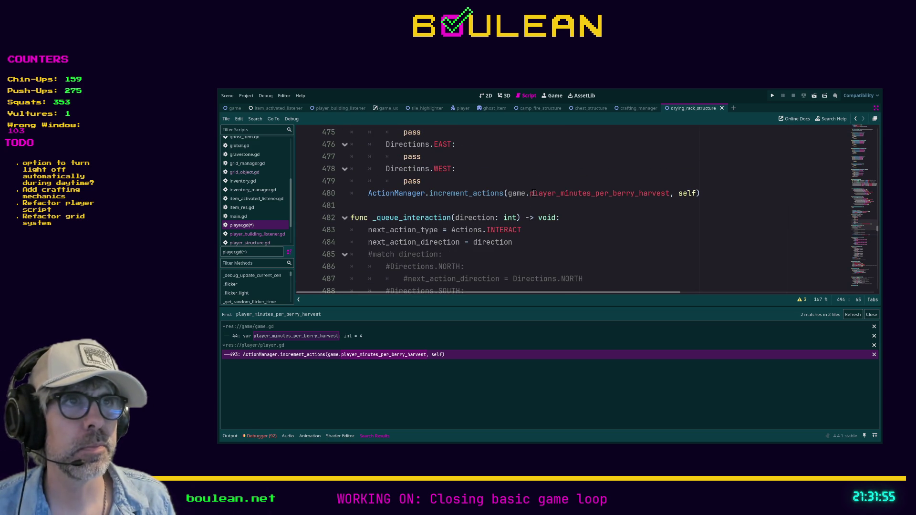
# Use minutes_per_attack on line 480, save player.gd, and search the project for 'hotbar slot'.
pyautogui.click(530, 193)
pyautogui.keyDown('shift'); pyautogui.click(667, 194); pyautogui.keyUp('shift')
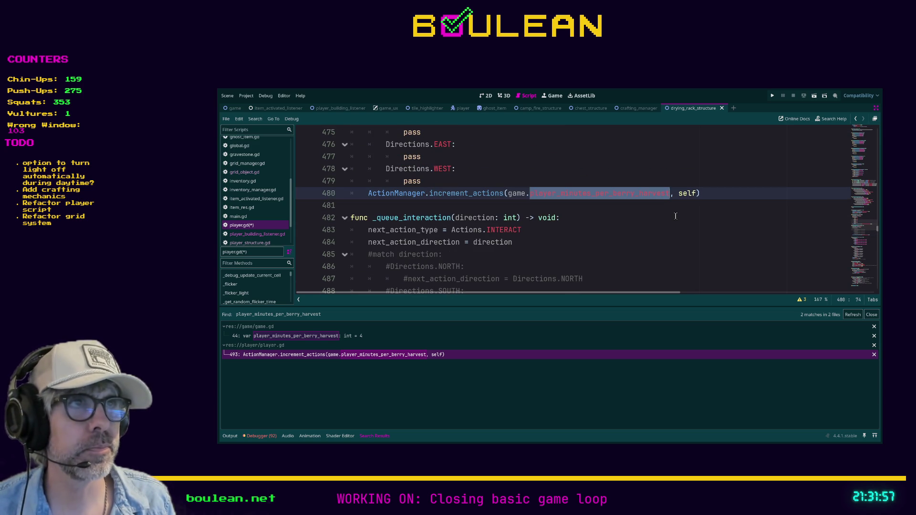
pyautogui.write('minutes_per_a')
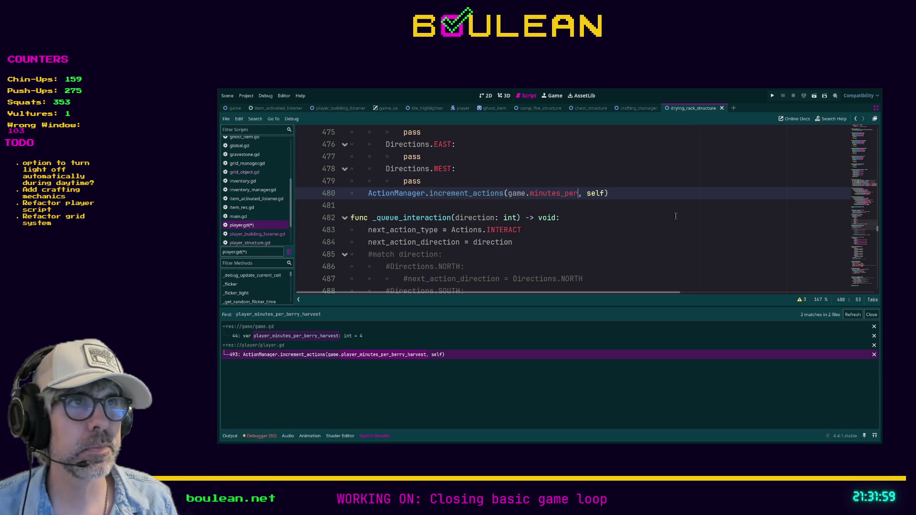
pyautogui.write('ttack')
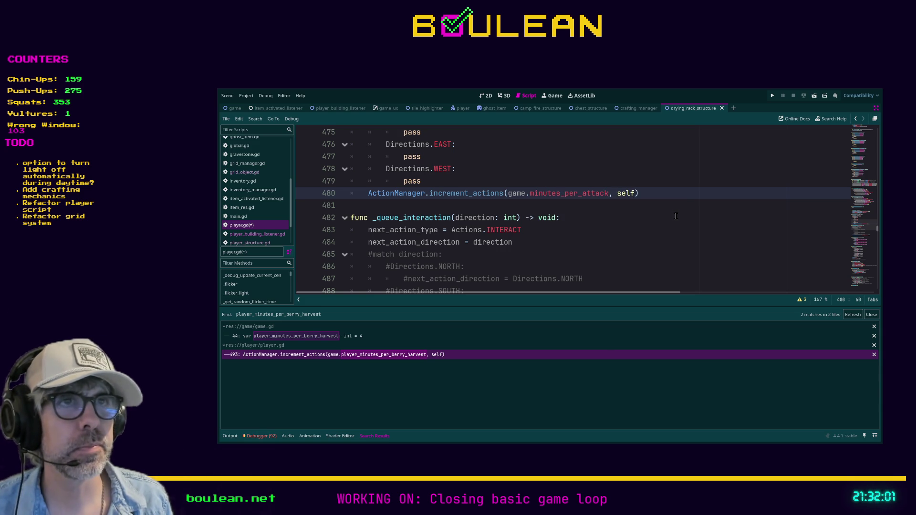
pyautogui.click(649, 218)
pyautogui.hotkey('ctrl', 's')
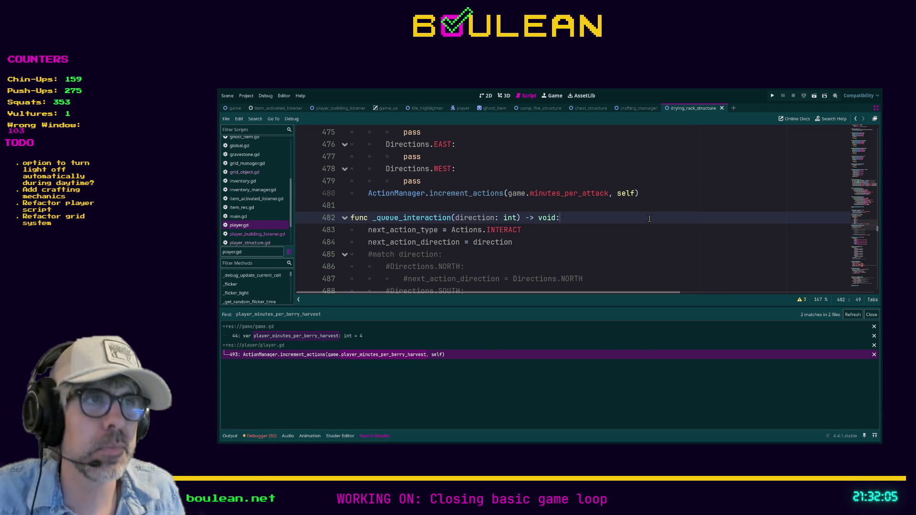
pyautogui.write('hotbar slot')
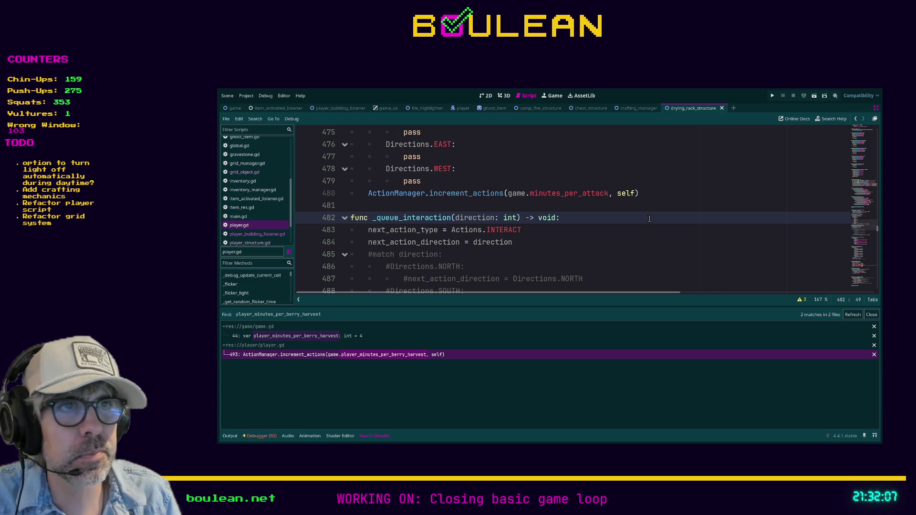
pyautogui.press('Return')
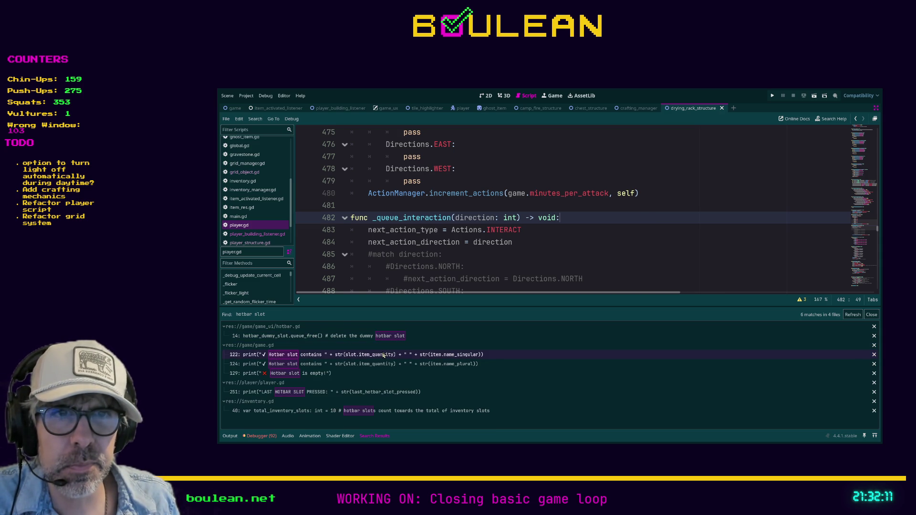
# Delete the LAST HOTBAR SLOT PRESSED debug print on line 251 of player.gd.
pyautogui.click(368, 392)
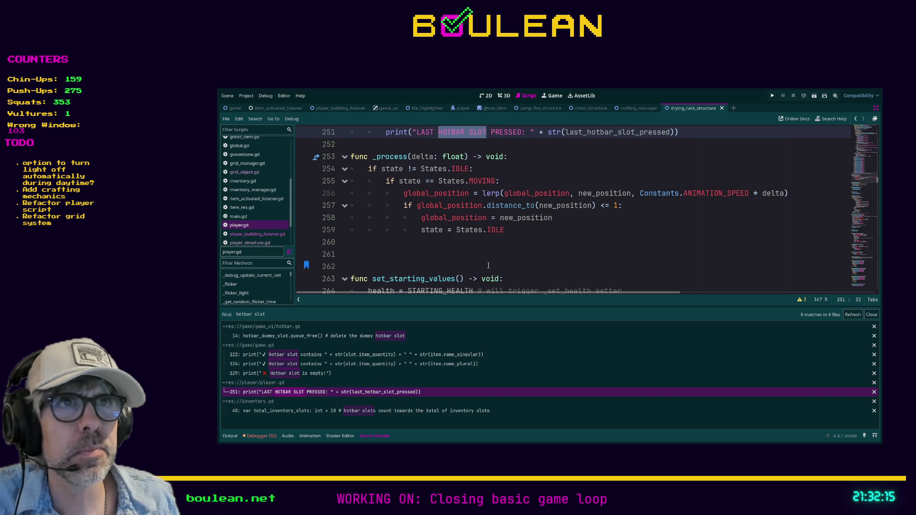
pyautogui.scroll(4, 494, 267)
pyautogui.scroll(2, 494, 267)
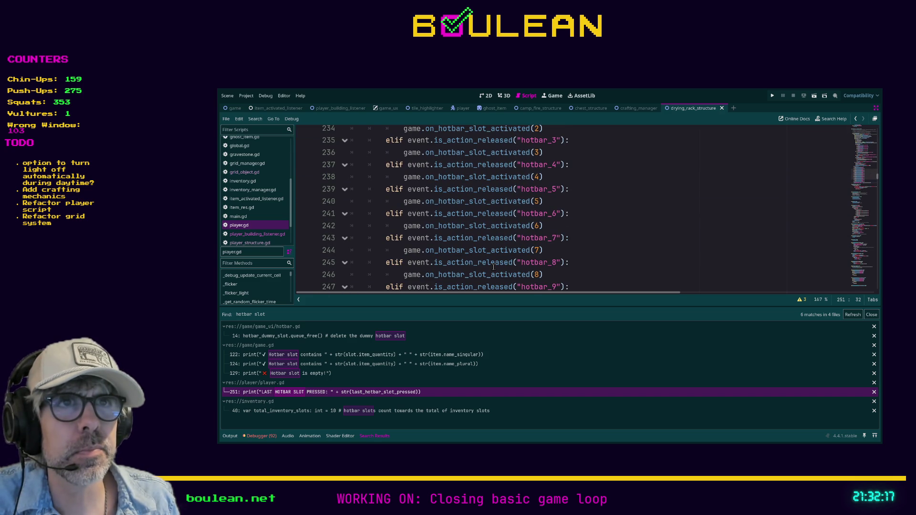
pyautogui.scroll(-3, 493, 267)
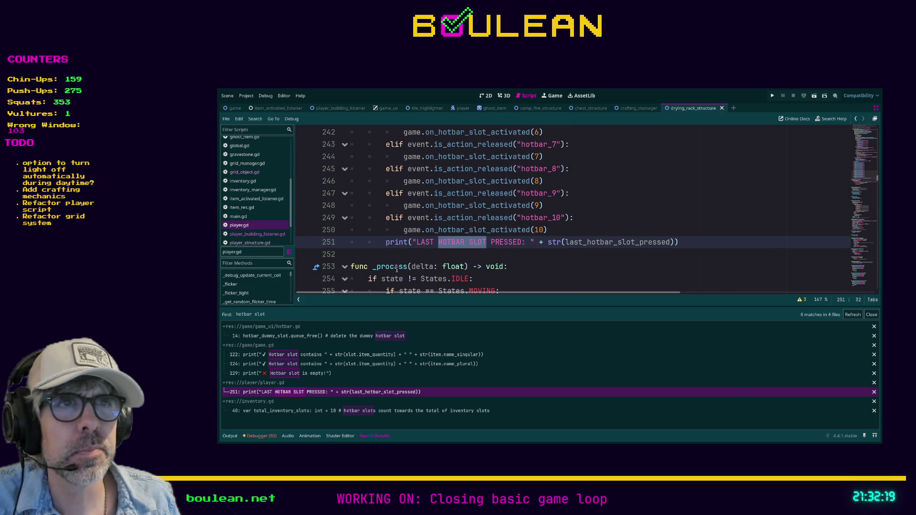
pyautogui.scroll(7, 389, 249)
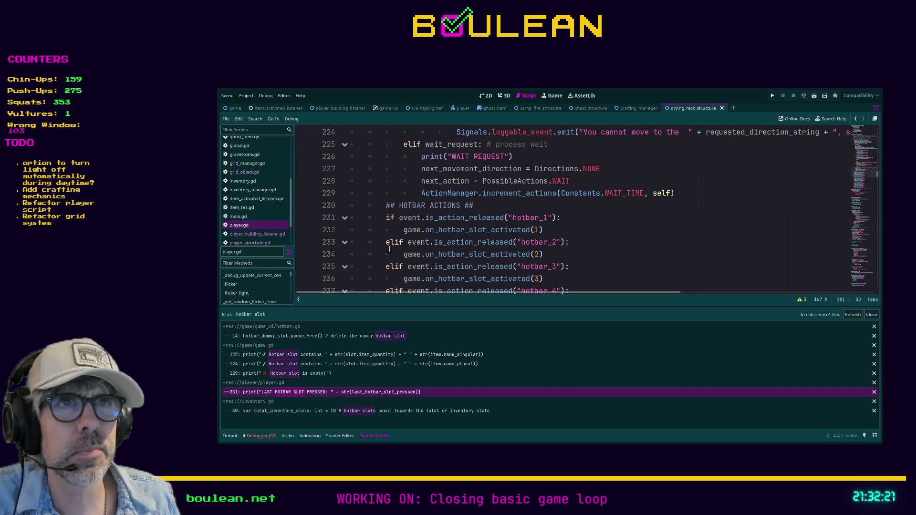
pyautogui.scroll(-6, 389, 250)
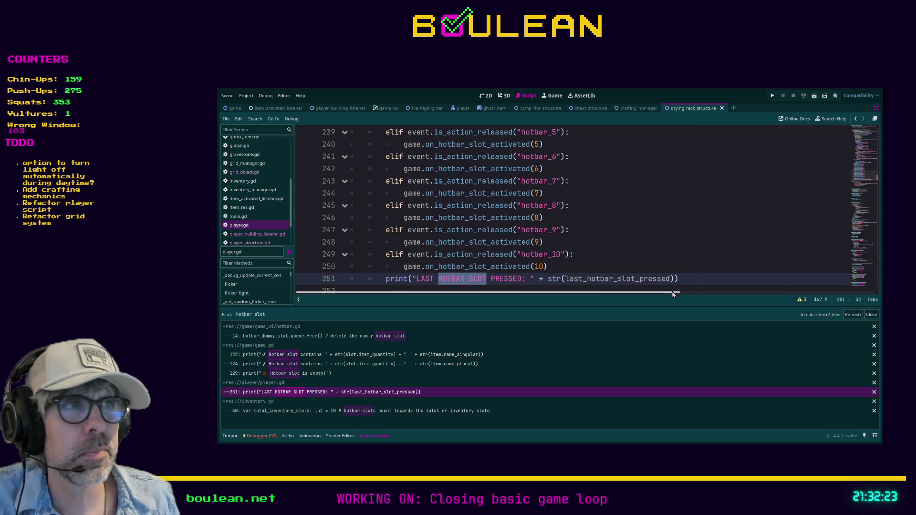
pyautogui.click(690, 279)
pyautogui.hotkey('shift', 'Home')
pyautogui.hotkey('shift', 'Home')
pyautogui.press('BackSpace')
pyautogui.press('BackSpace')
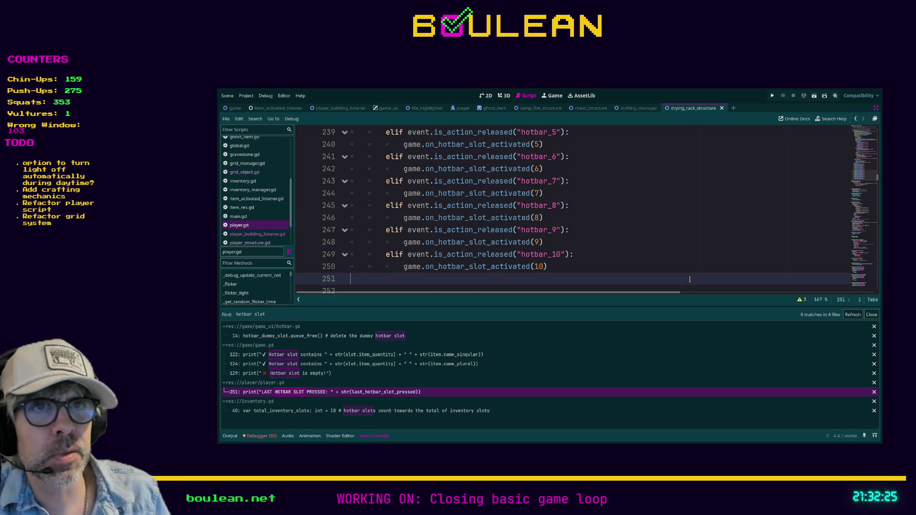
# Add a blank line before the _process function and run the game.
pyautogui.press('Escape')
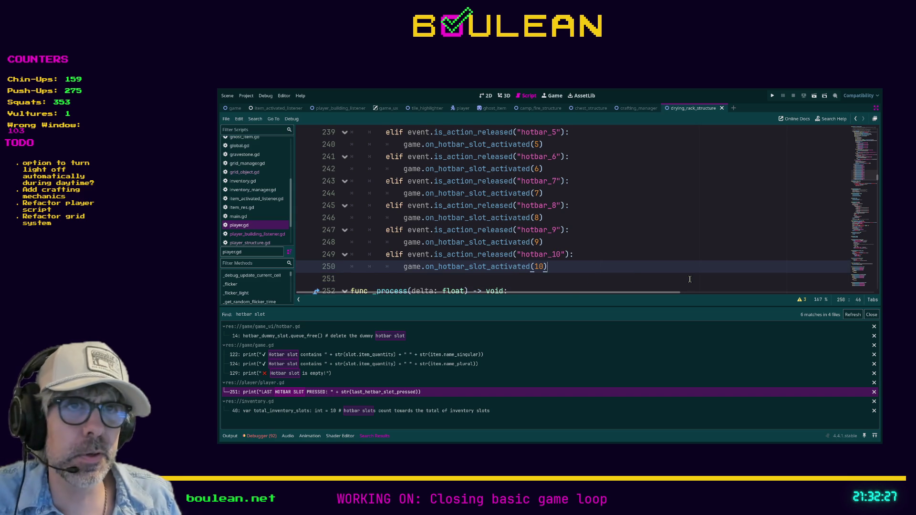
pyautogui.press('Down')
pyautogui.press('Return')
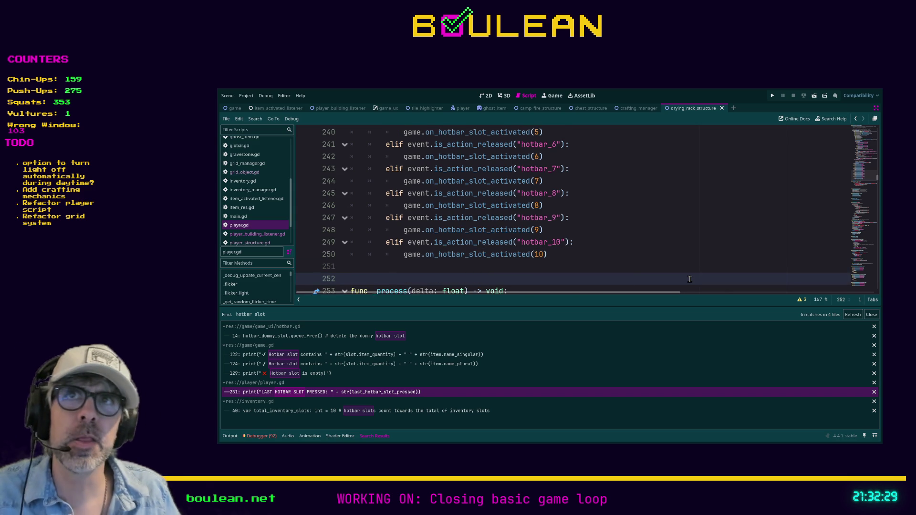
pyautogui.press('F5')
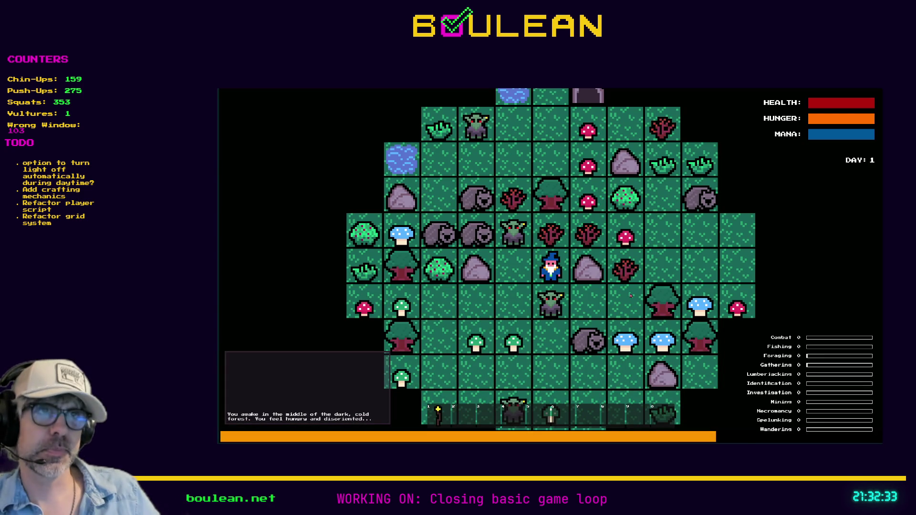
# Try attacking the Sapling in-game, then quit and check the ATTACK entries in the output log.
pyautogui.press('Up')
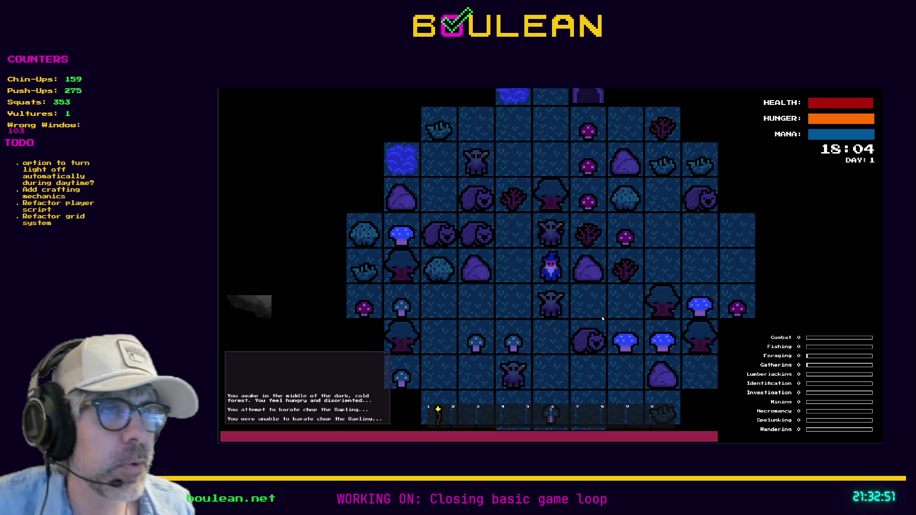
pyautogui.press('Escape')
pyautogui.scroll(-1, 572, 210)
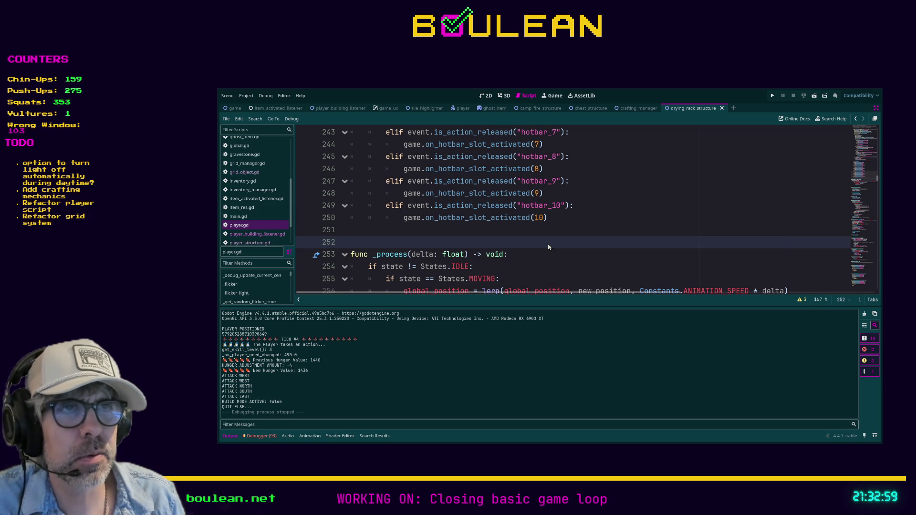
# Search the project for next_action and review enemy.gd's Actions enum and line 102 check.
pyautogui.hotkey('ctrl', 'shift', 'f')
pyautogui.press('Return')
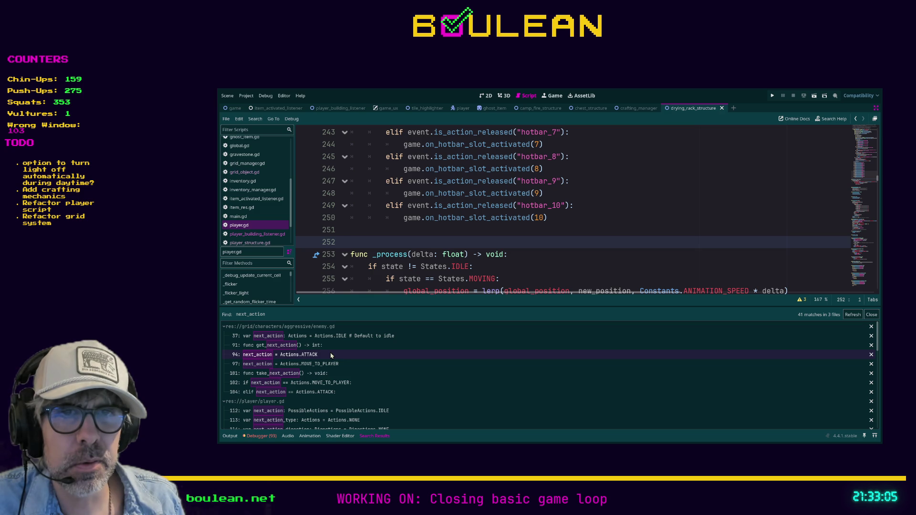
pyautogui.click(332, 383)
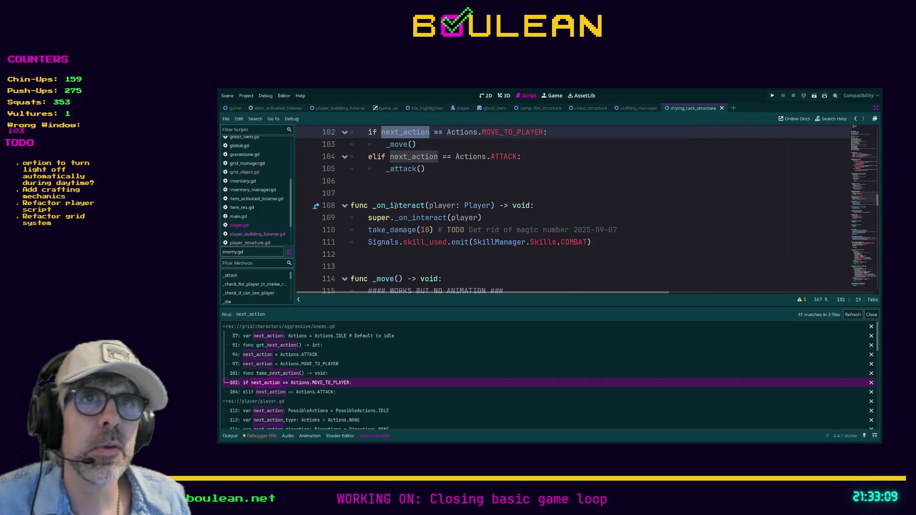
pyautogui.scroll(2, 374, 204)
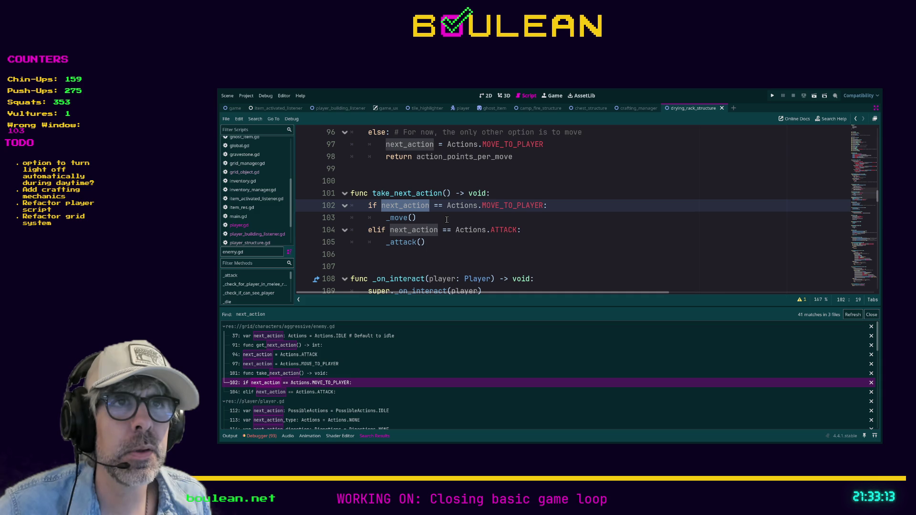
pyautogui.scroll(3, 451, 221)
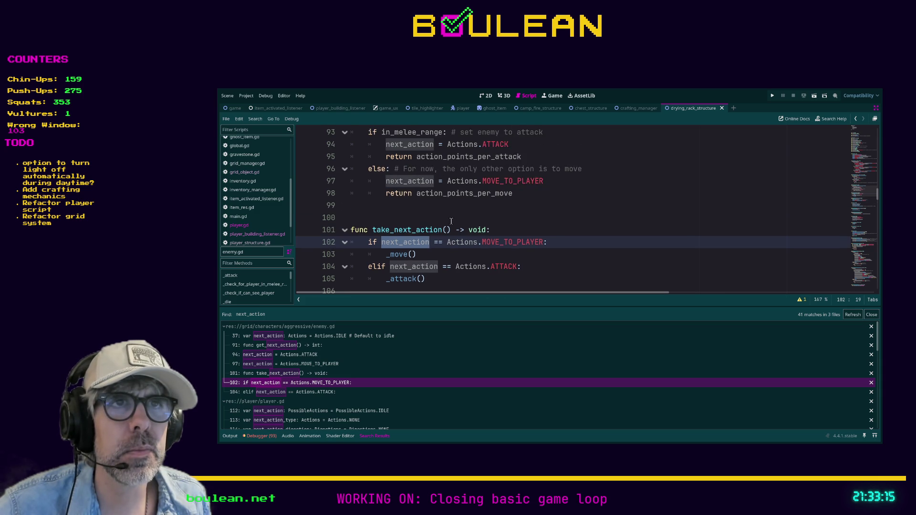
pyautogui.scroll(-3, 450, 221)
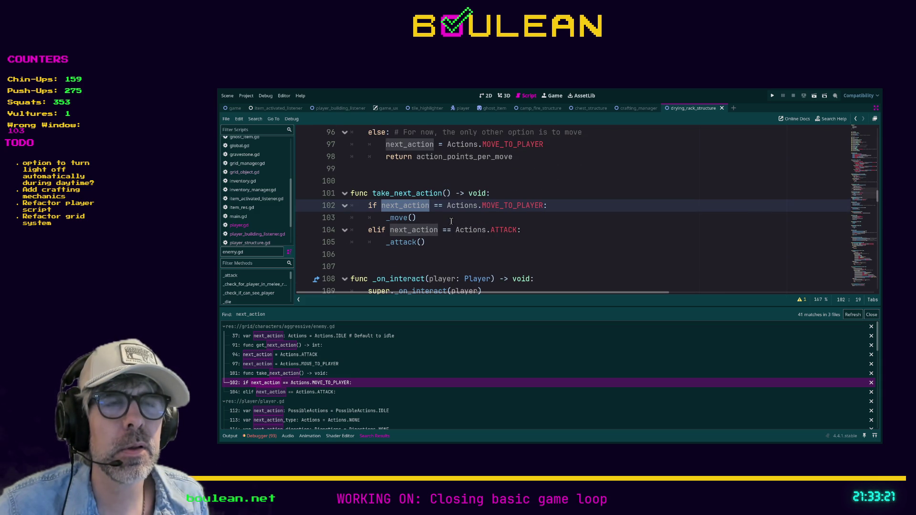
pyautogui.scroll(1, 451, 221)
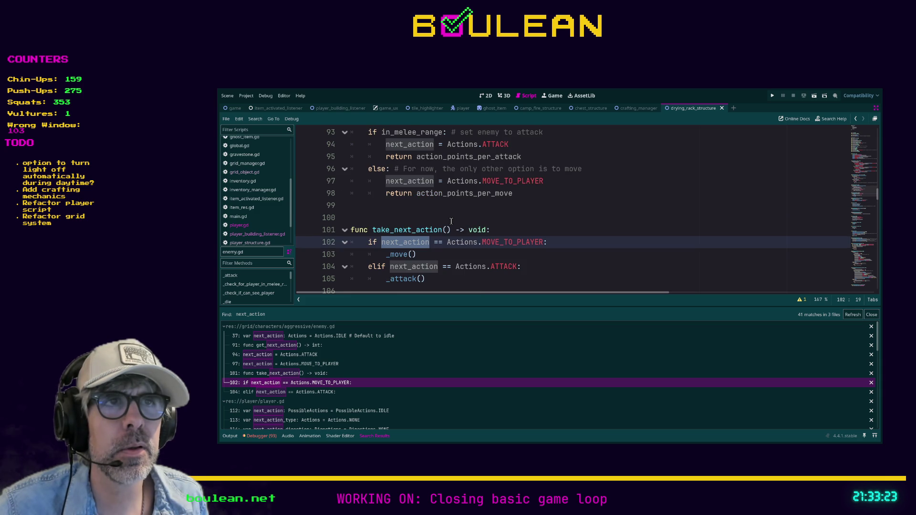
pyautogui.scroll(1, 451, 221)
pyautogui.scroll(5, 452, 221)
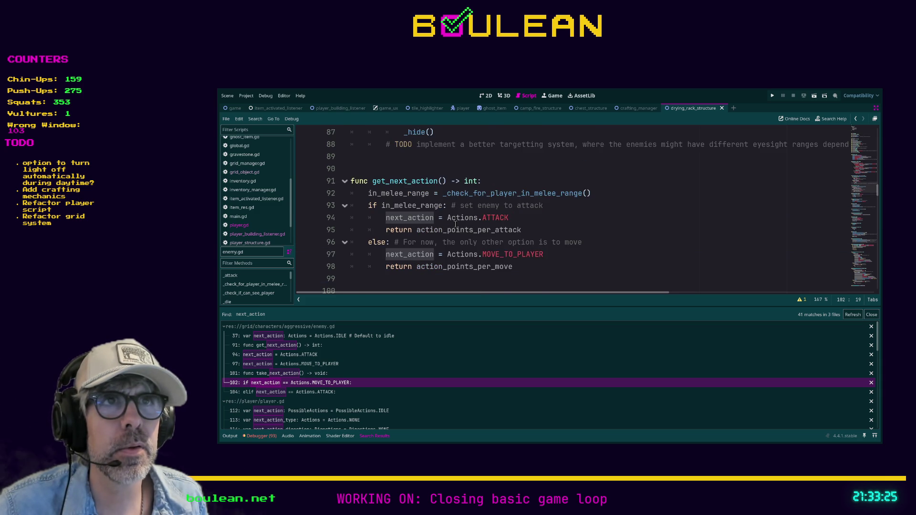
pyautogui.scroll(6, 455, 224)
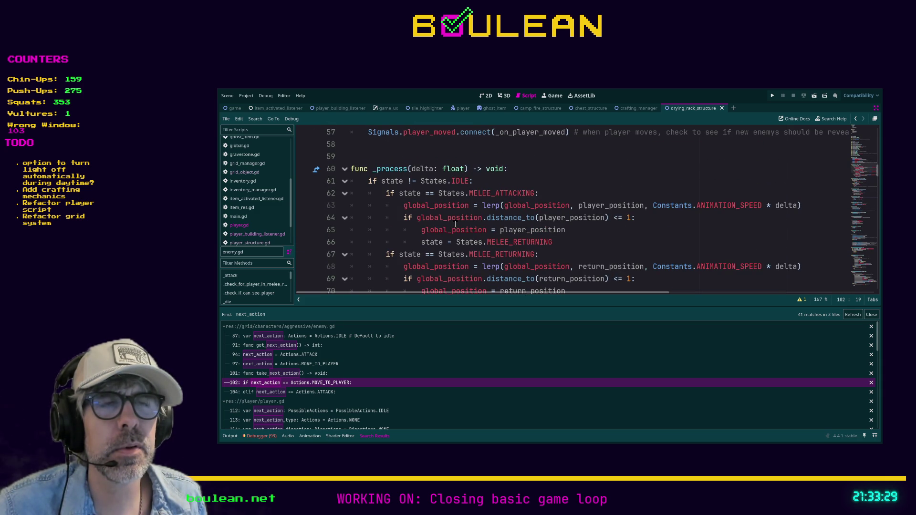
pyautogui.scroll(5, 455, 224)
pyautogui.scroll(3, 455, 223)
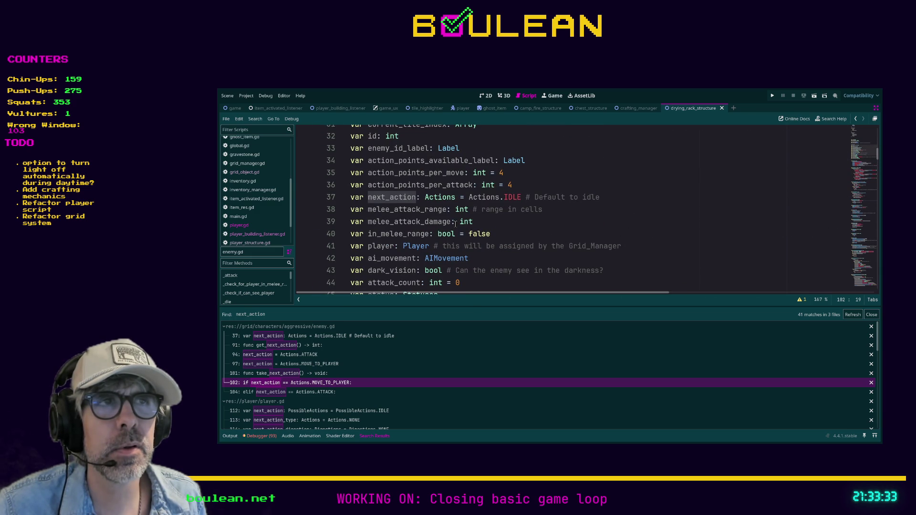
pyautogui.scroll(9, 455, 224)
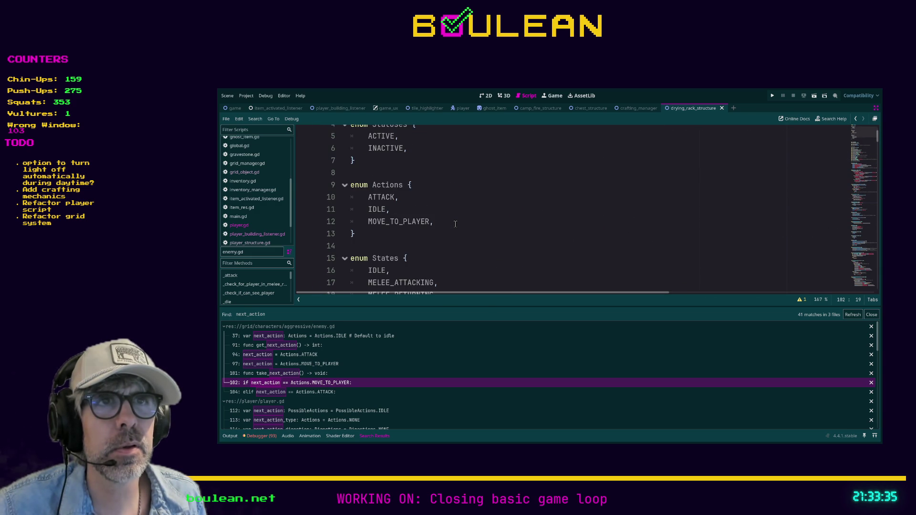
pyautogui.scroll(2, 455, 224)
pyautogui.scroll(-1, 455, 223)
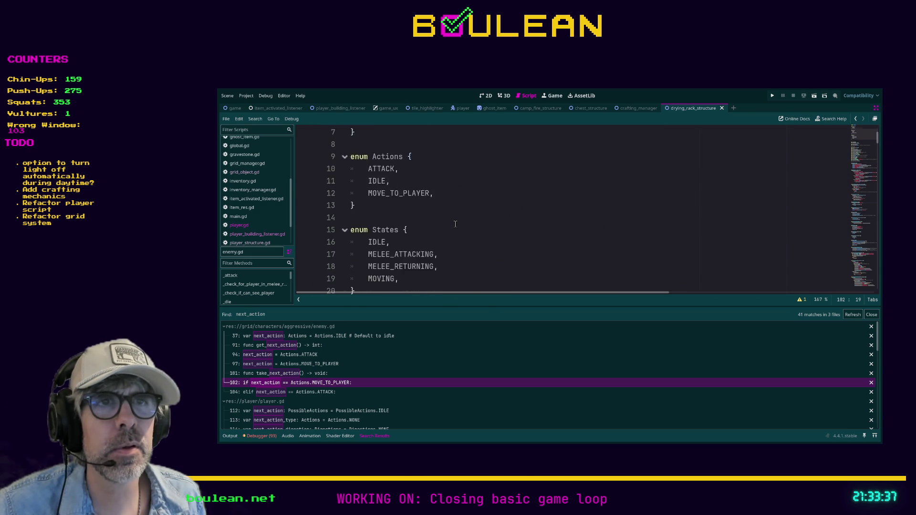
pyautogui.scroll(-8, 455, 224)
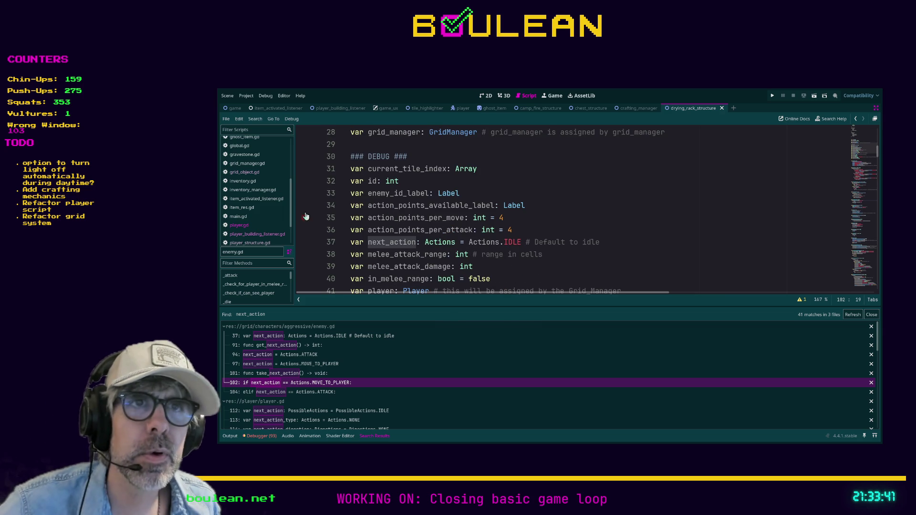
pyautogui.scroll(9, 456, 198)
pyautogui.scroll(-1, 458, 193)
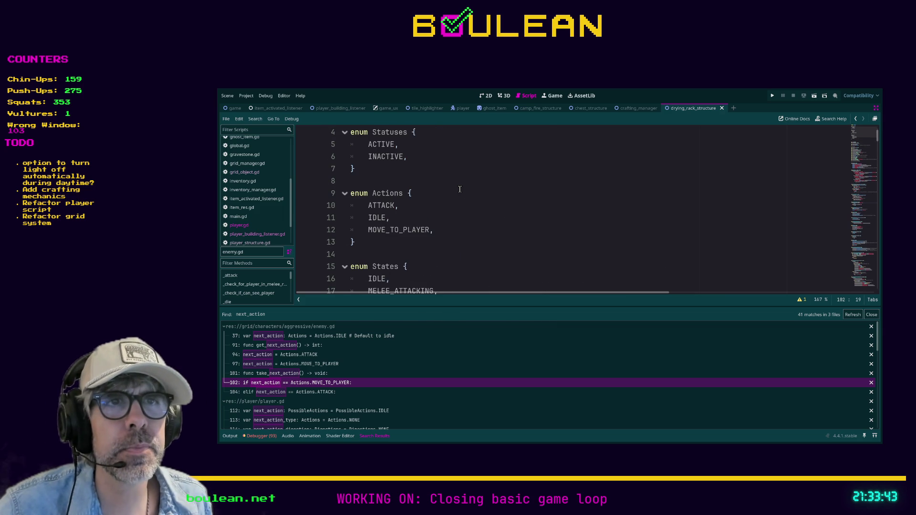
pyautogui.scroll(-1, 460, 189)
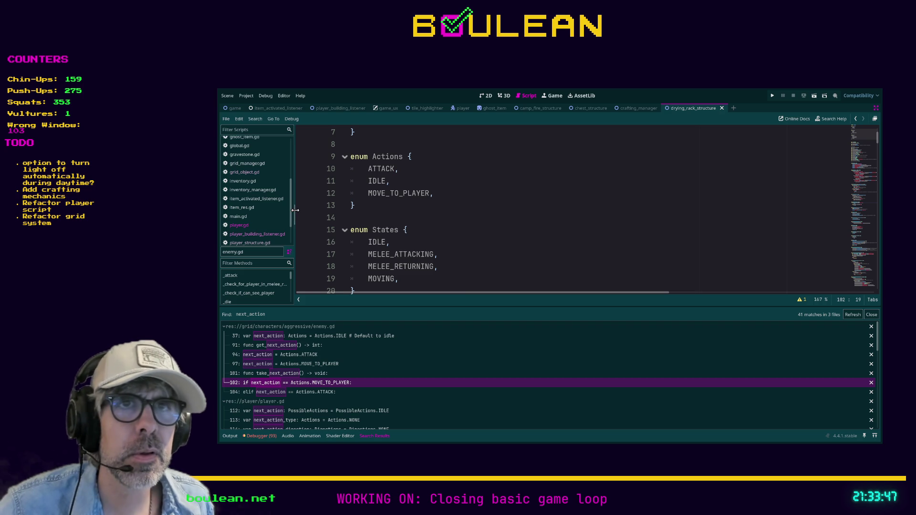
# Widen the script and method lists and switch back to player.gd.
pyautogui.moveTo(294, 210); pyautogui.dragTo(328, 213)
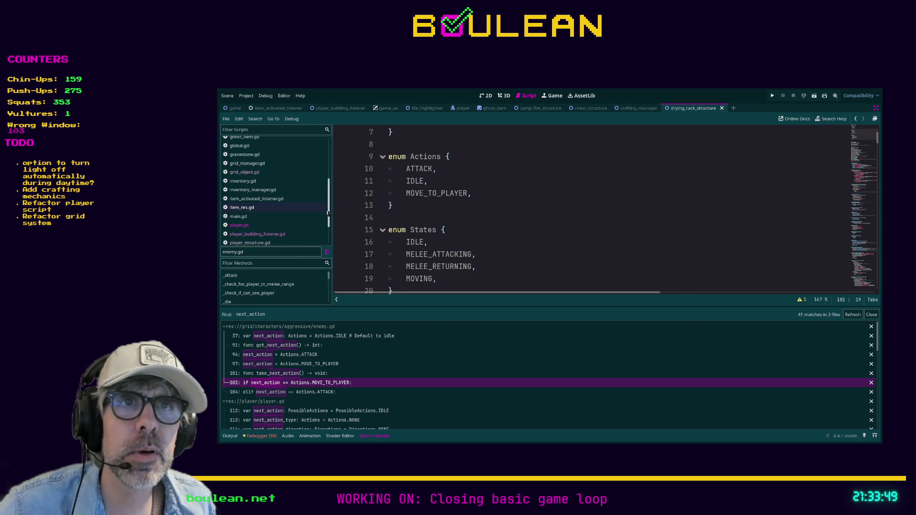
pyautogui.scroll(2, 492, 203)
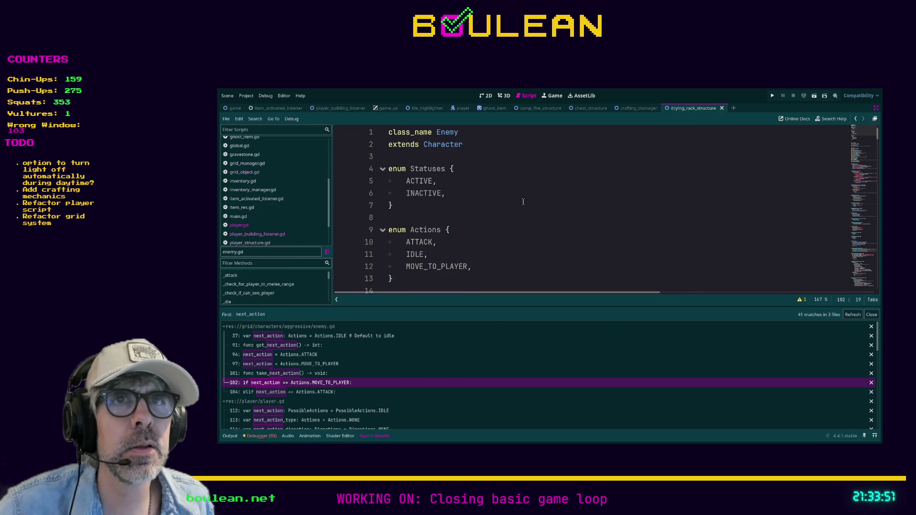
pyautogui.moveTo(331, 193); pyautogui.dragTo(331, 171)
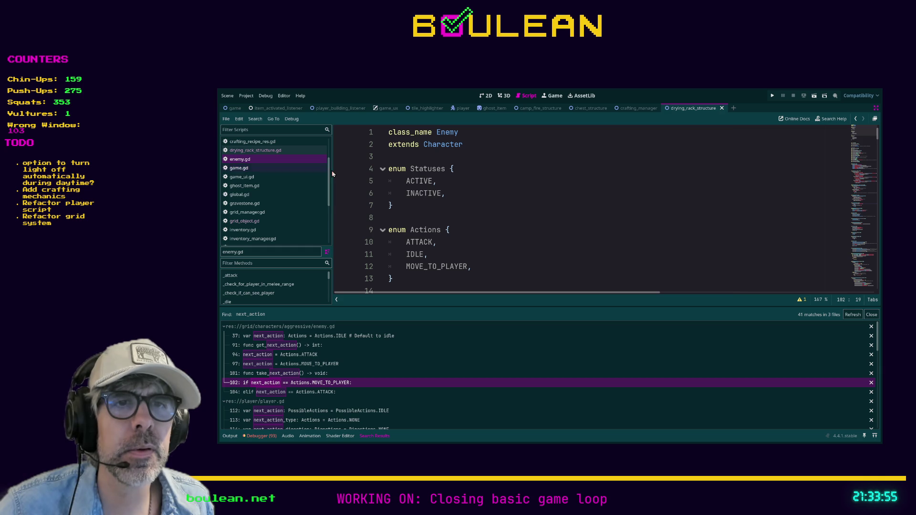
pyautogui.scroll(-4, 253, 200)
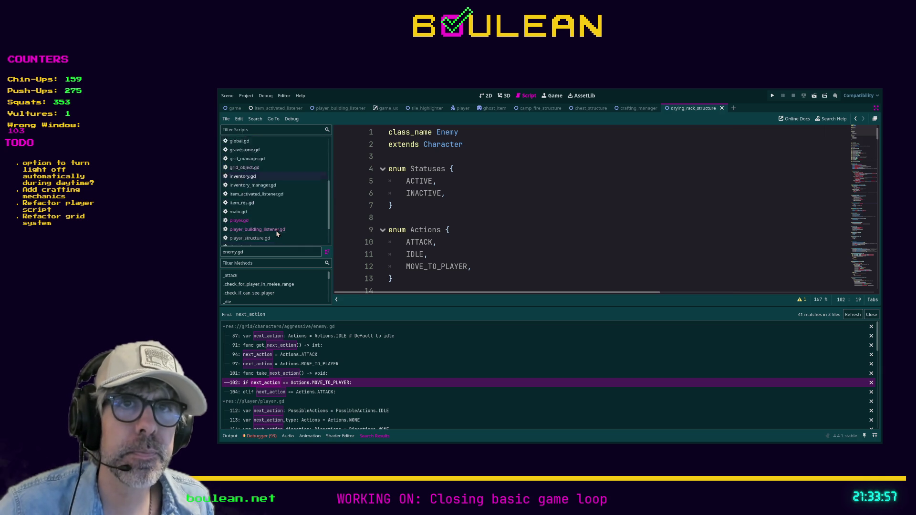
pyautogui.click(253, 200)
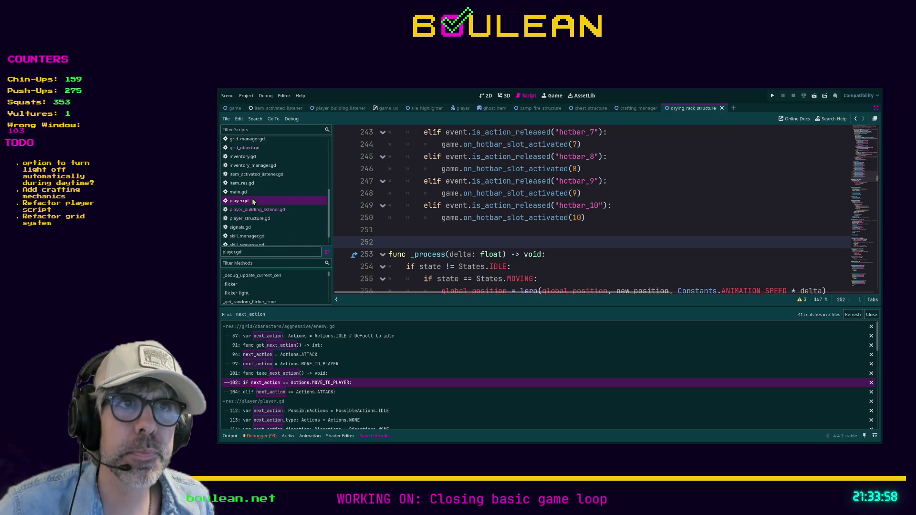
# Find next_ac in player.gd and fold the INTERACT and MOVE match branches.
pyautogui.click(419, 235)
pyautogui.hotkey('ctrl', 'f')
pyautogui.write('next_ac')
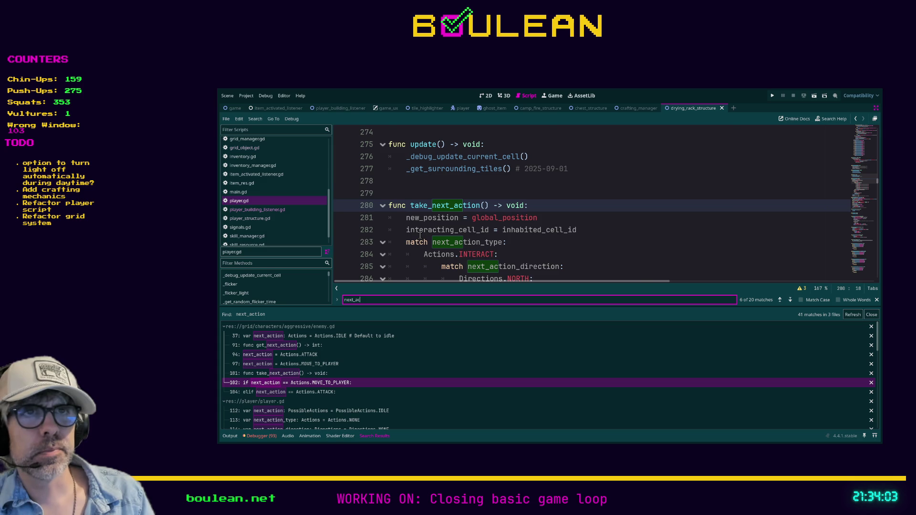
pyautogui.scroll(-2, 456, 211)
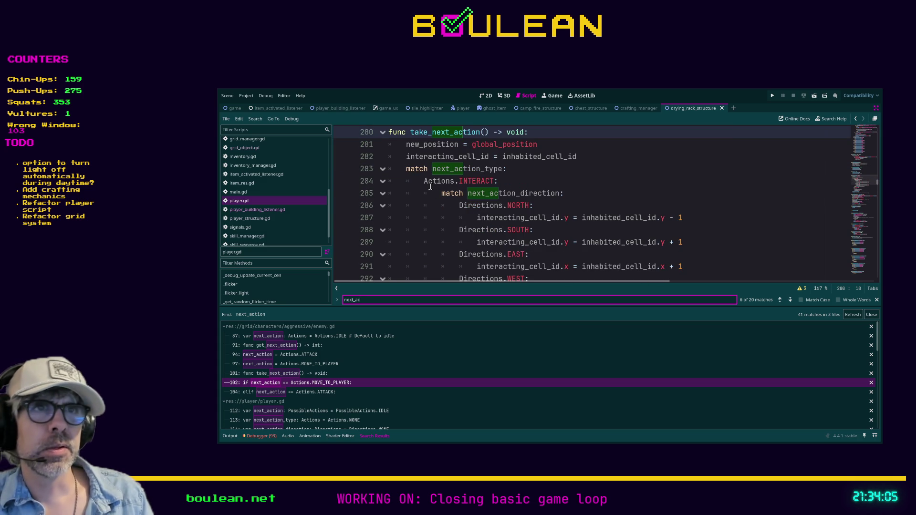
pyautogui.scroll(-1, 422, 179)
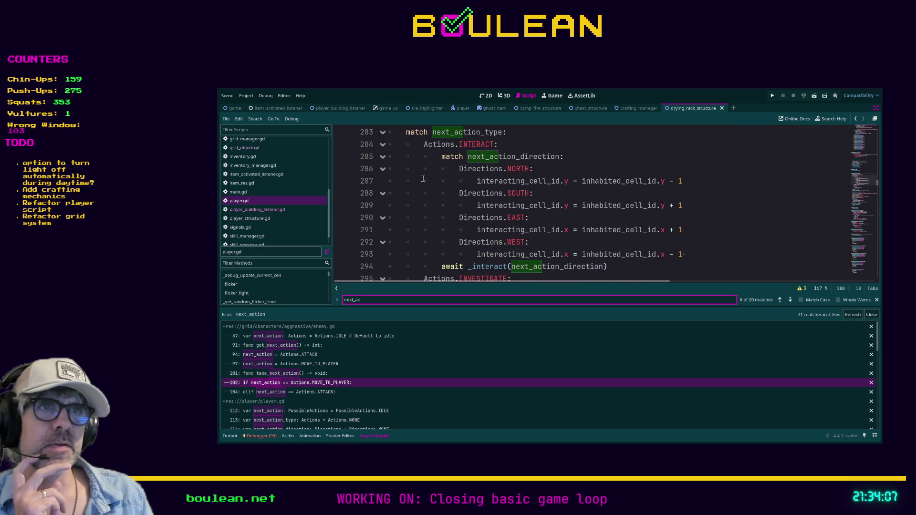
pyautogui.scroll(-1, 423, 178)
pyautogui.scroll(1, 422, 179)
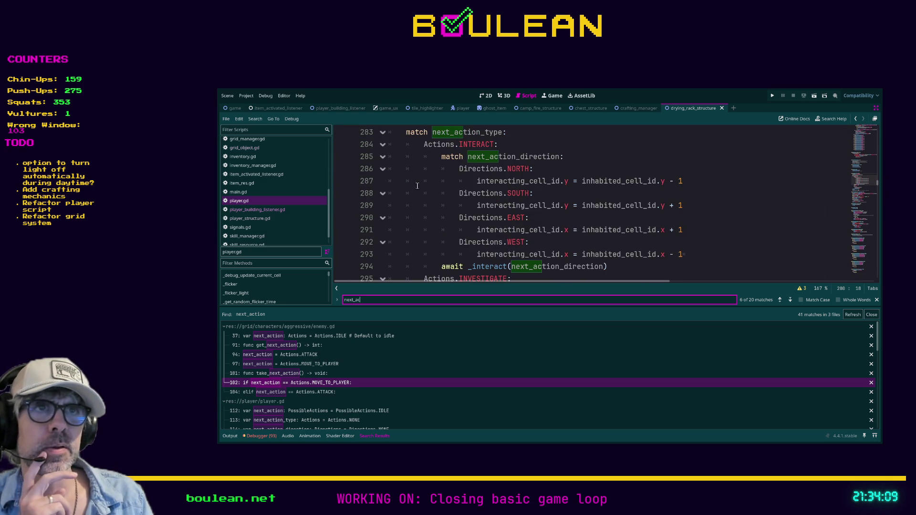
pyautogui.click(382, 145)
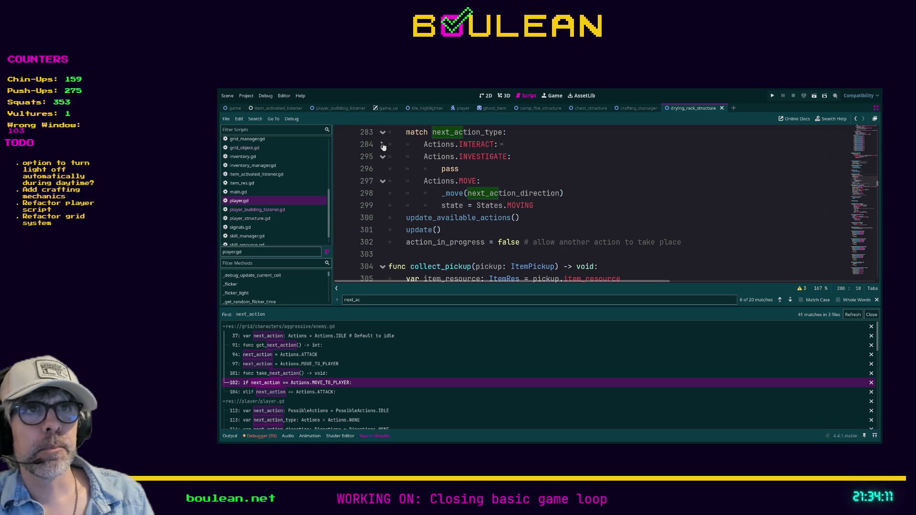
pyautogui.click(383, 181)
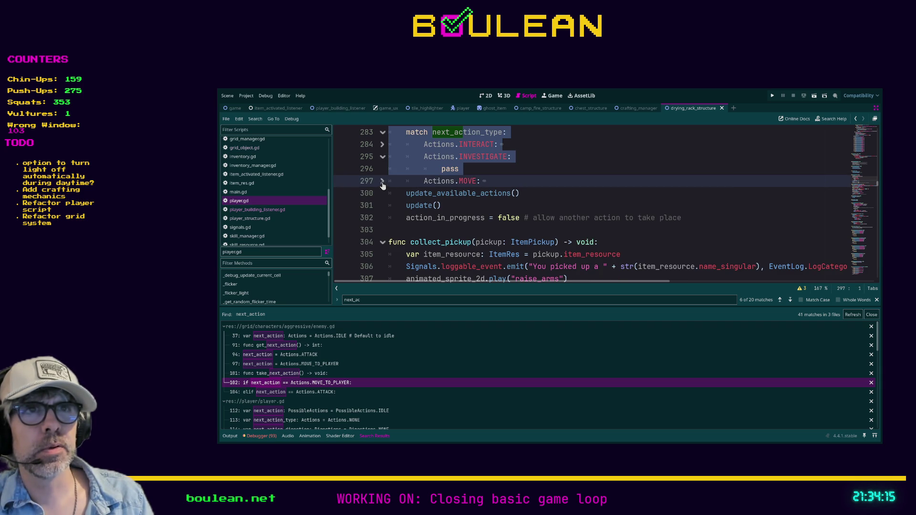
pyautogui.click(444, 170)
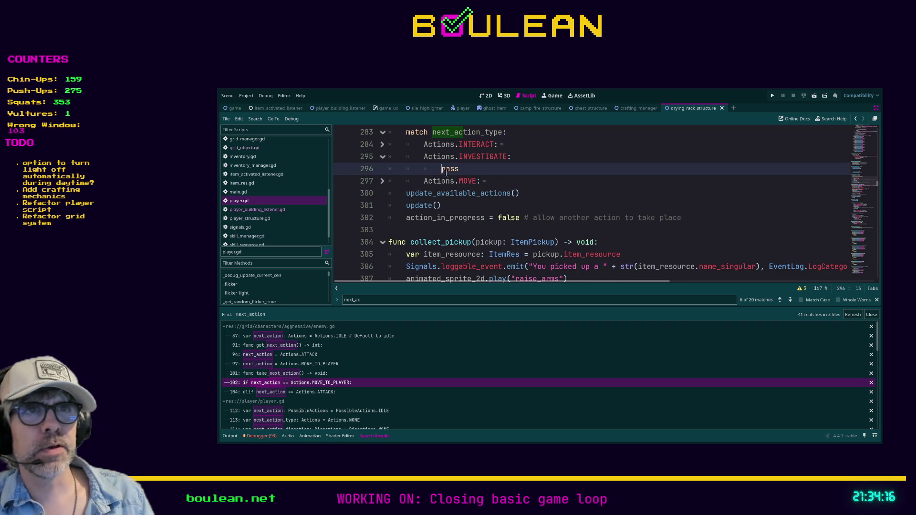
# Try adding an Actions.ATTACK branch, then undo so line 284 reads Actions.INTERACT again.
pyautogui.click(424, 145)
pyautogui.press('Return')
pyautogui.press('Up')
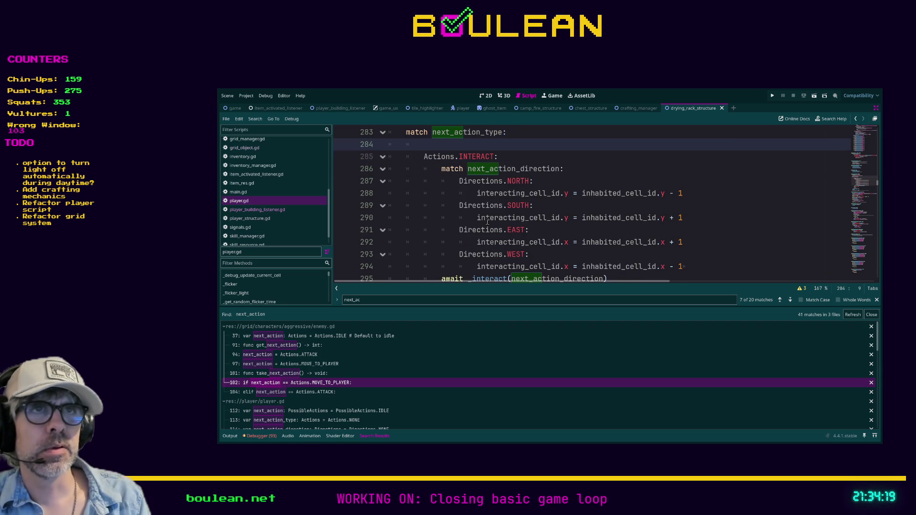
pyautogui.write('Actions.ATTA')
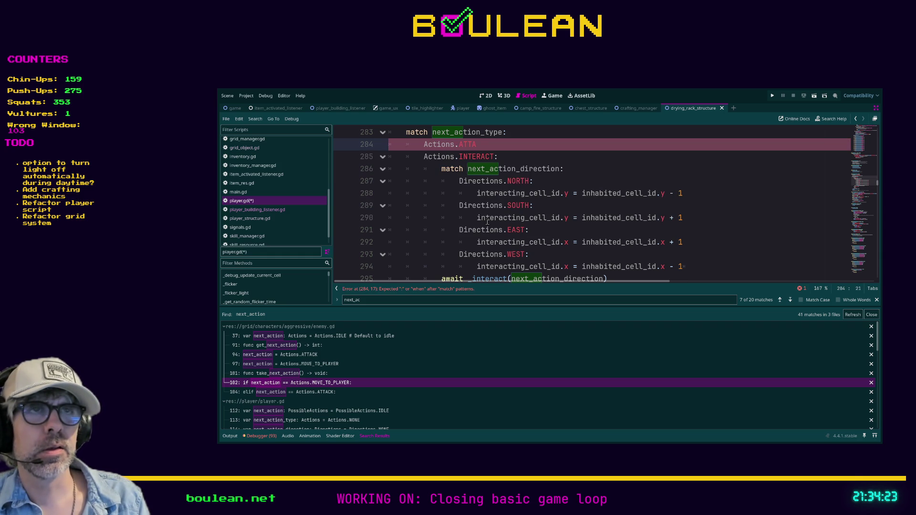
pyautogui.write('A')
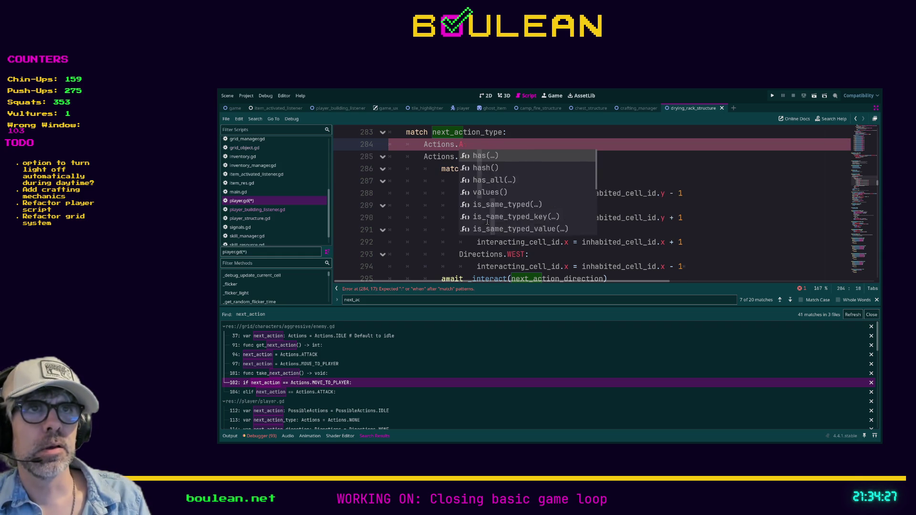
pyautogui.press('BackSpace')
pyautogui.press('BackSpace')
pyautogui.press('BackSpace')
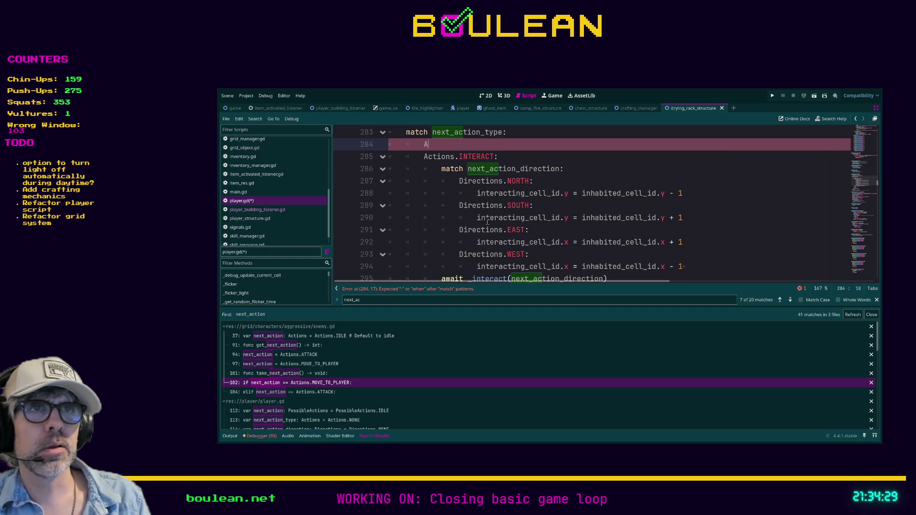
pyautogui.write('Actions.A')
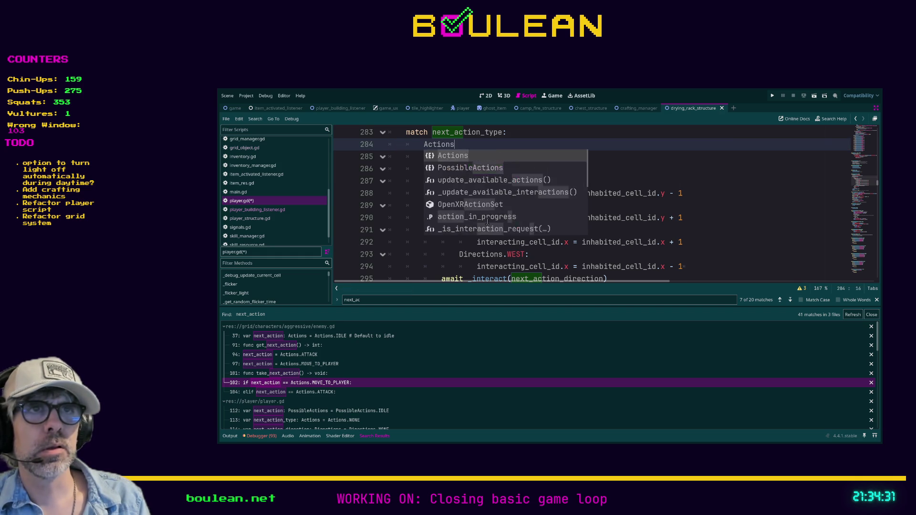
pyautogui.press('BackSpace')
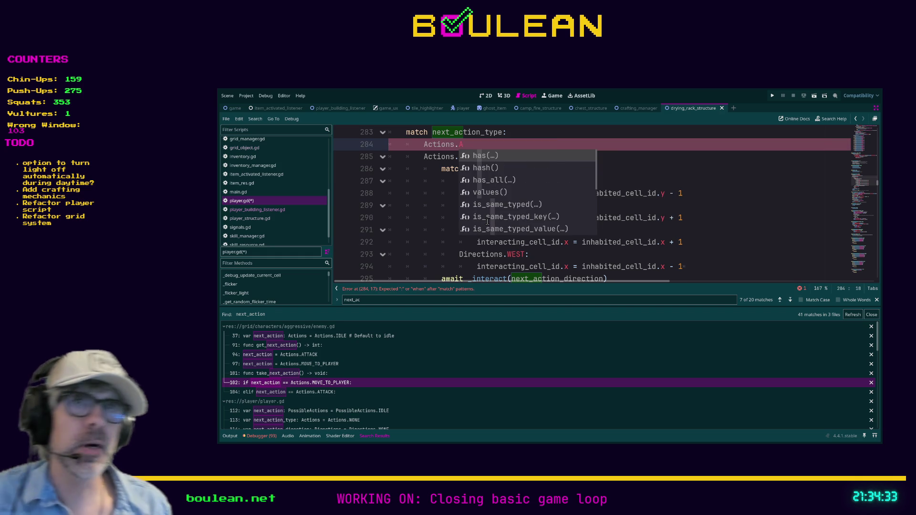
pyautogui.hotkey('shift', 'Home')
pyautogui.hotkey('ctrl', 'z')
pyautogui.hotkey('ctrl', 'z')
pyautogui.hotkey('ctrl', 'z')
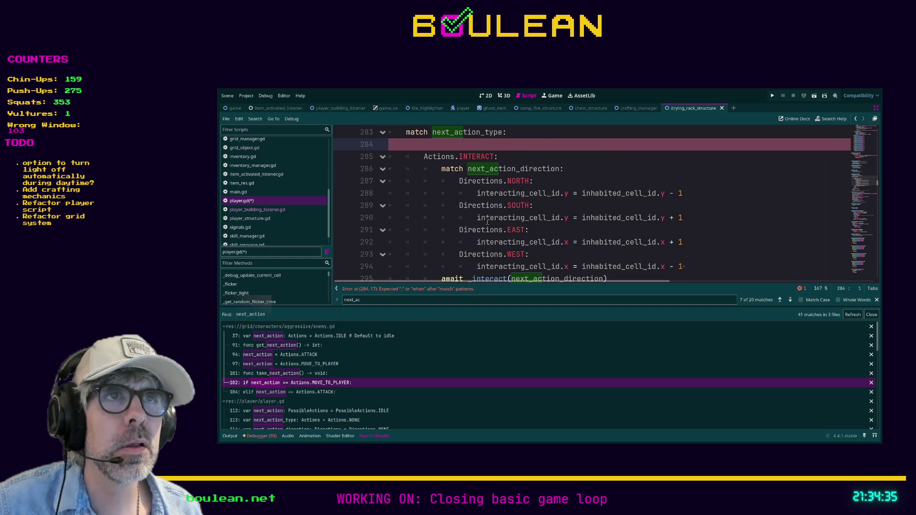
# Search the project for enum Actions and open the enemy.gd definition.
pyautogui.scroll(3, 580, 169)
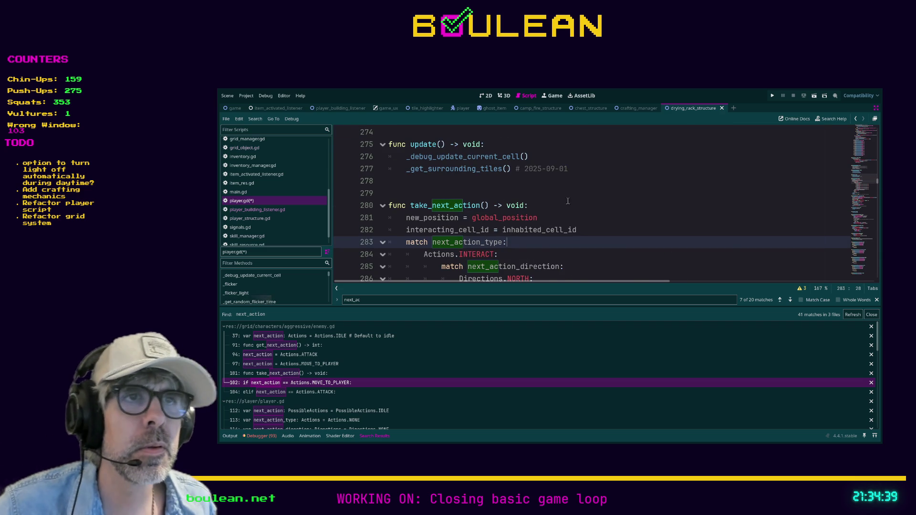
pyautogui.scroll(-1, 584, 198)
pyautogui.click(629, 198)
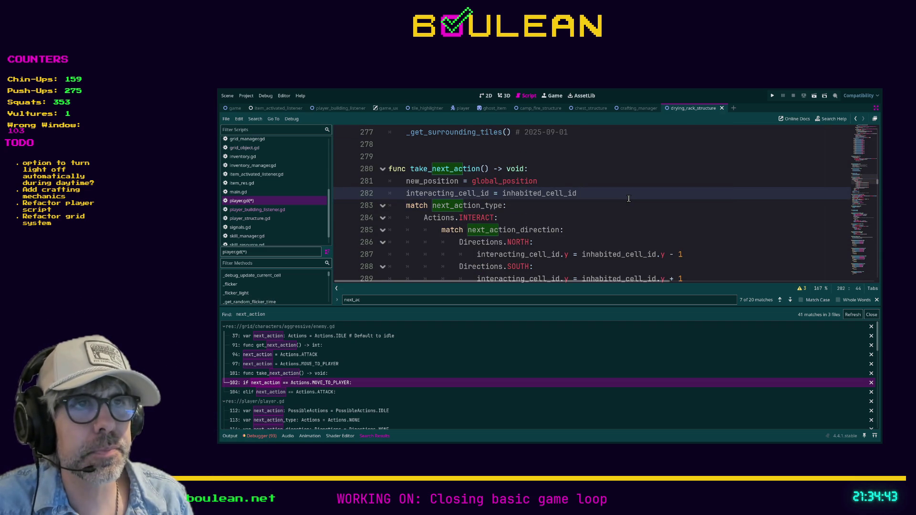
pyautogui.press('Return')
pyautogui.click(270, 336)
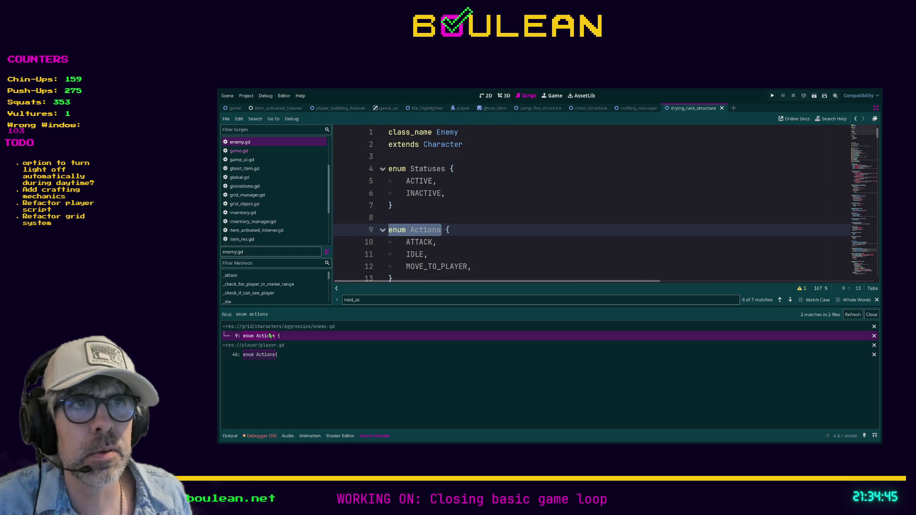
# Scroll to the end of the enemy script's Actions enum and review it.
pyautogui.scroll(-2, 486, 231)
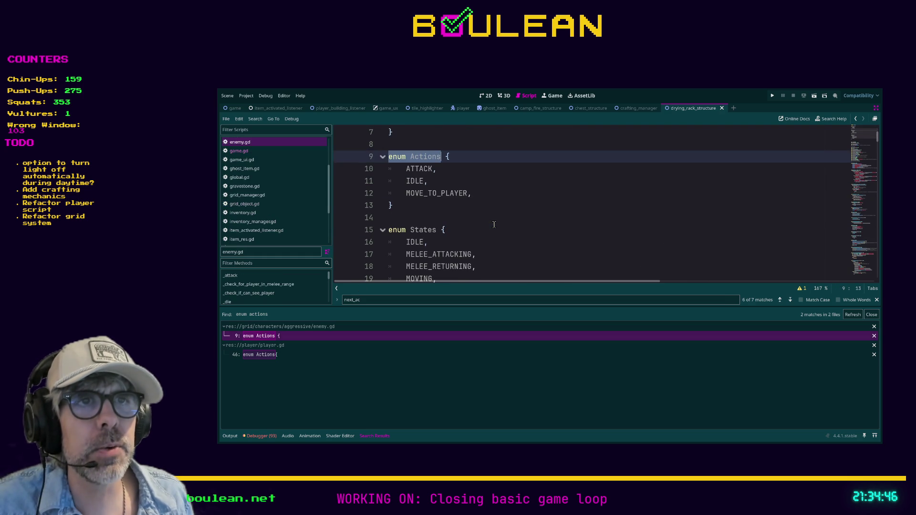
pyautogui.click(423, 205)
pyautogui.scroll(-3, 423, 205)
pyautogui.scroll(-1, 423, 204)
pyautogui.scroll(6, 423, 205)
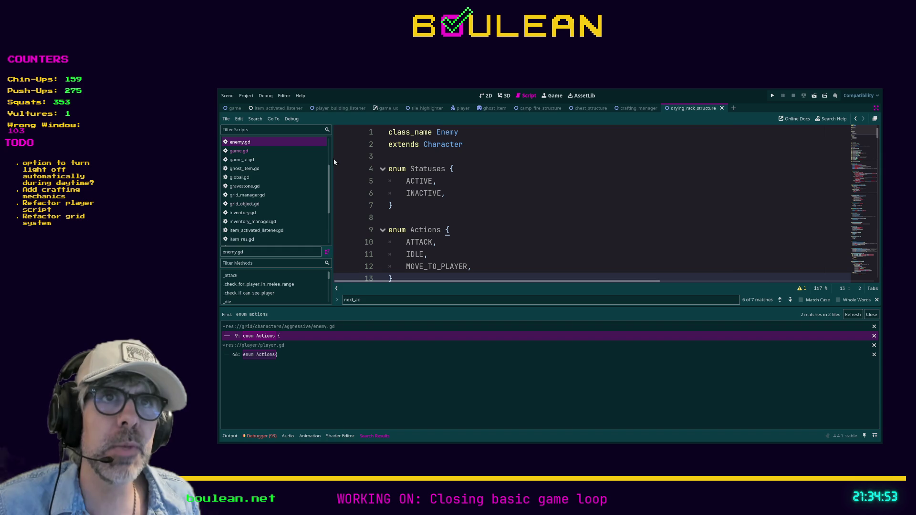
# Widen the script list and open player.gd.
pyautogui.moveTo(333, 162); pyautogui.dragTo(380, 191)
pyautogui.scroll(-2, 314, 209)
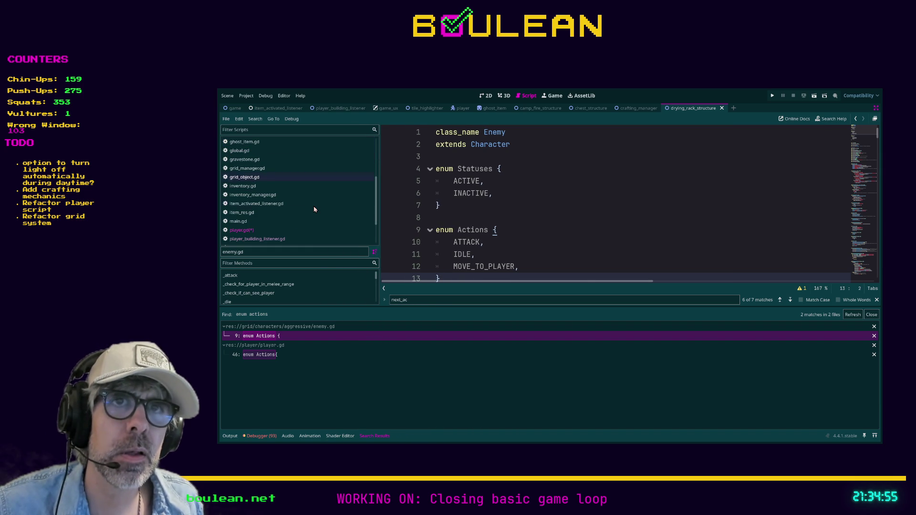
pyautogui.click(283, 230)
pyautogui.scroll(2, 626, 234)
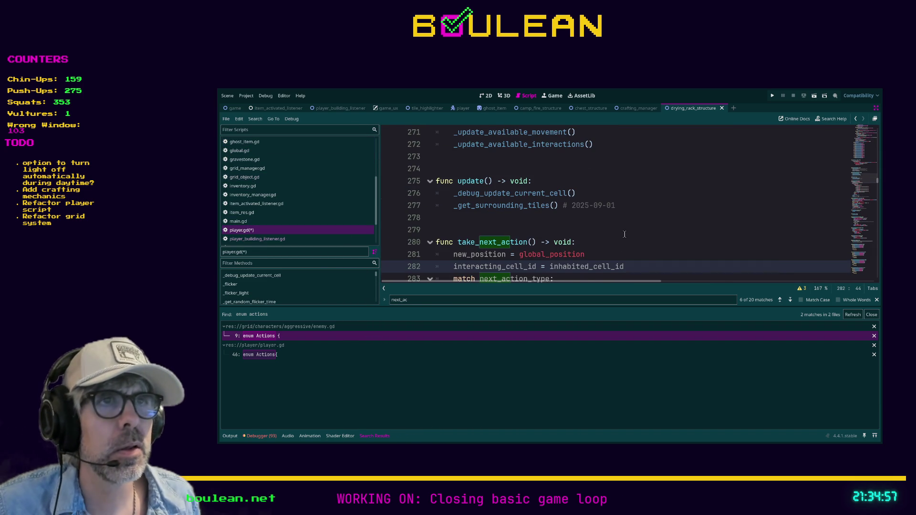
# Go from take_next_action to the player's Actions enum: NONE, ATTACK, INTERACT, INVESTIGATE, MOVE.
pyautogui.click(543, 231)
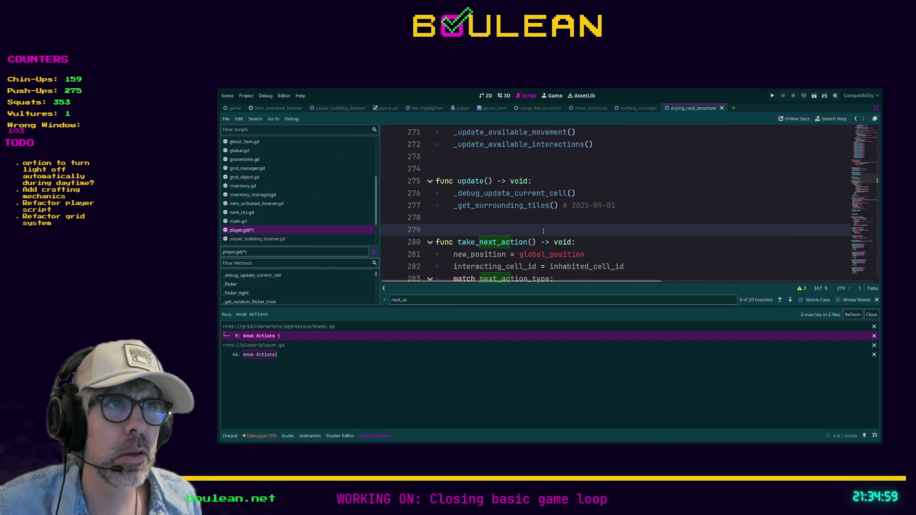
pyautogui.scroll(-1, 566, 229)
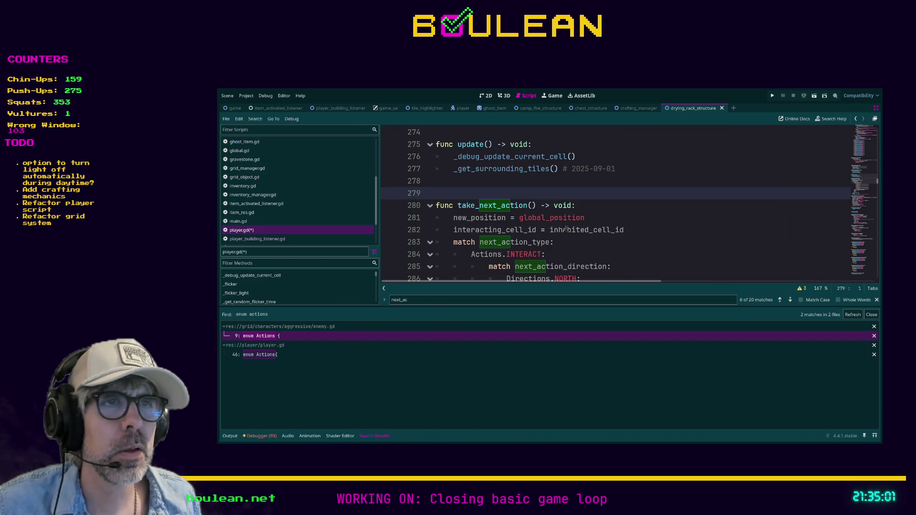
pyautogui.scroll(-1, 565, 229)
pyautogui.scroll(1, 563, 224)
pyautogui.scroll(-1, 554, 213)
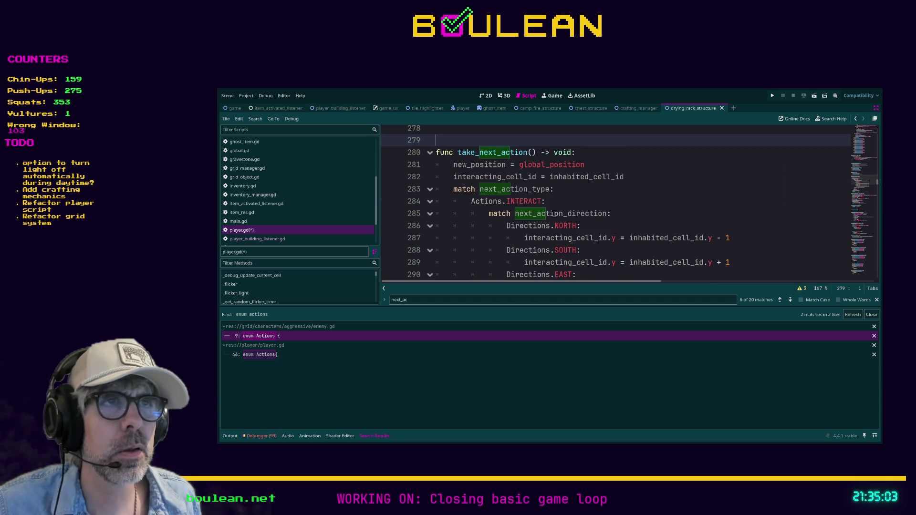
pyautogui.keyDown('ctrl'); pyautogui.click(491, 204); pyautogui.keyUp('ctrl')
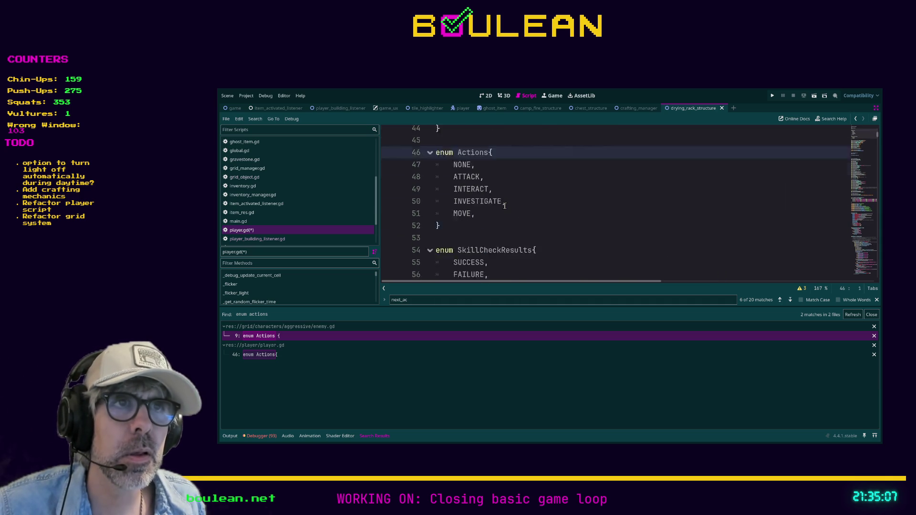
# Save player.gd with Ctrl+S from the Actions enum's closing line.
pyautogui.scroll(-2, 491, 205)
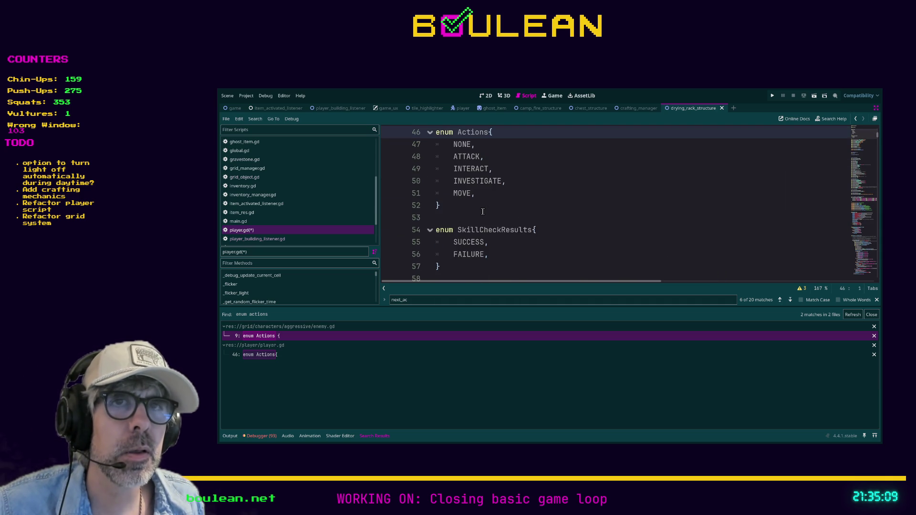
pyautogui.click(482, 211)
pyautogui.hotkey('ctrl', 's')
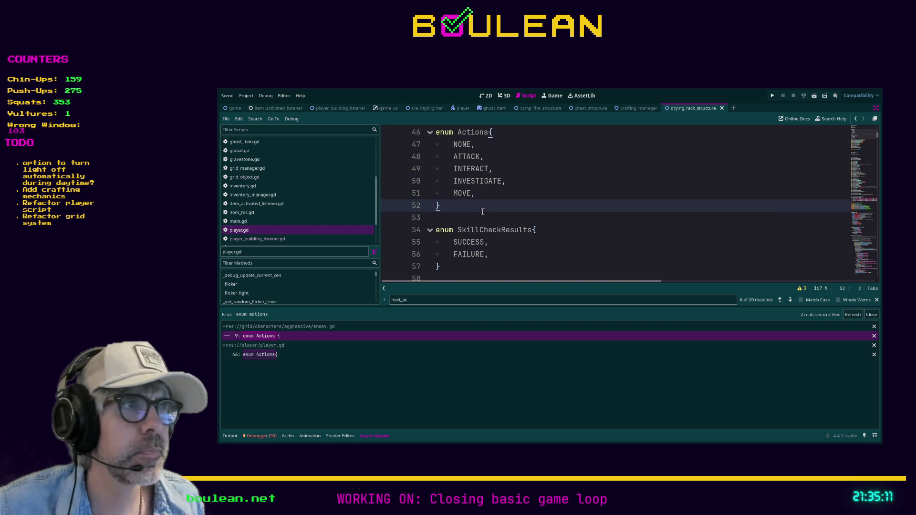
# Browse player.gd down to line 112, where next_action uses PossibleActions.
pyautogui.scroll(-3, 483, 212)
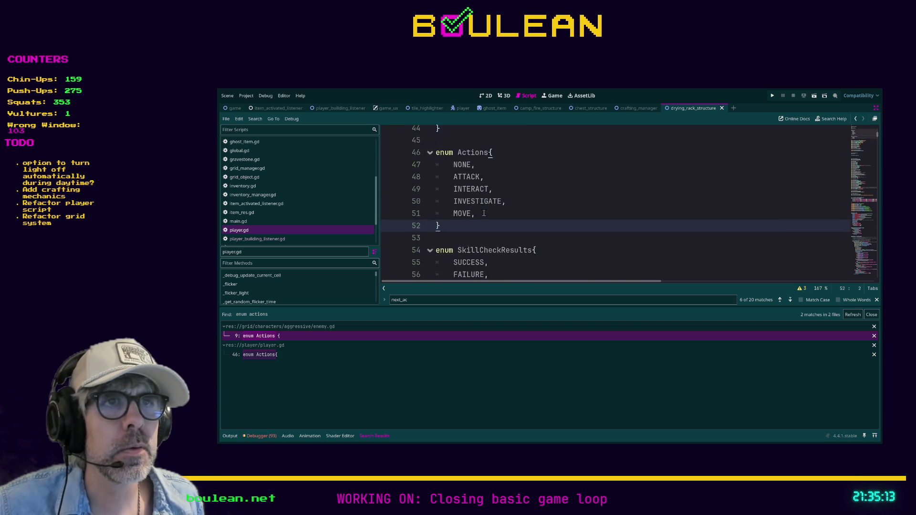
pyautogui.scroll(-3, 483, 213)
pyautogui.scroll(5, 483, 212)
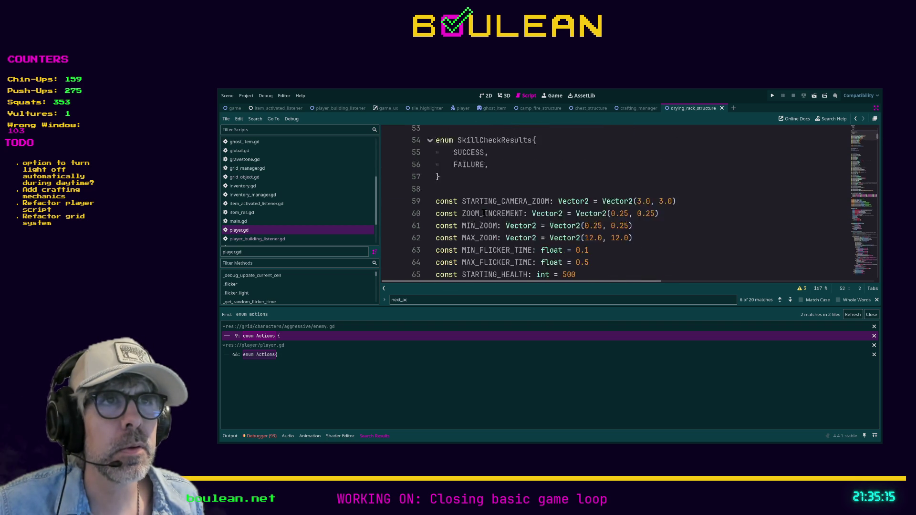
pyautogui.scroll(2, 483, 213)
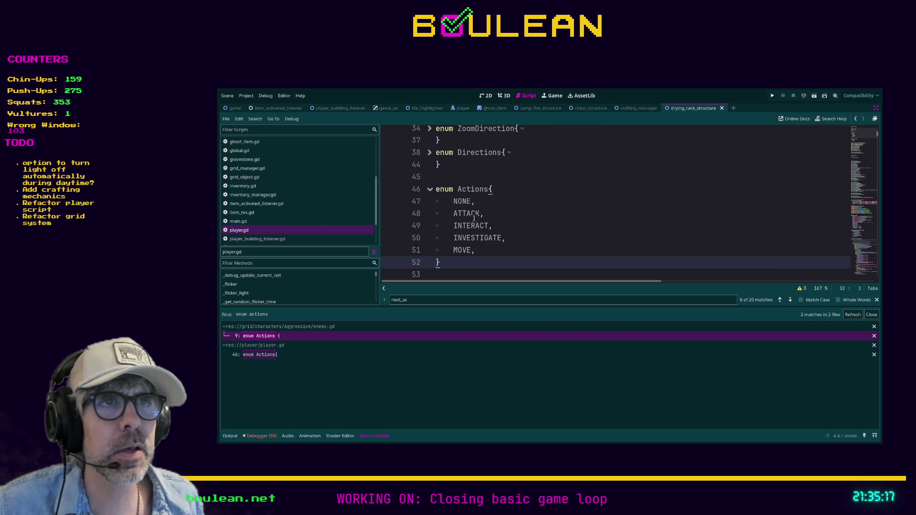
pyautogui.scroll(5, 476, 248)
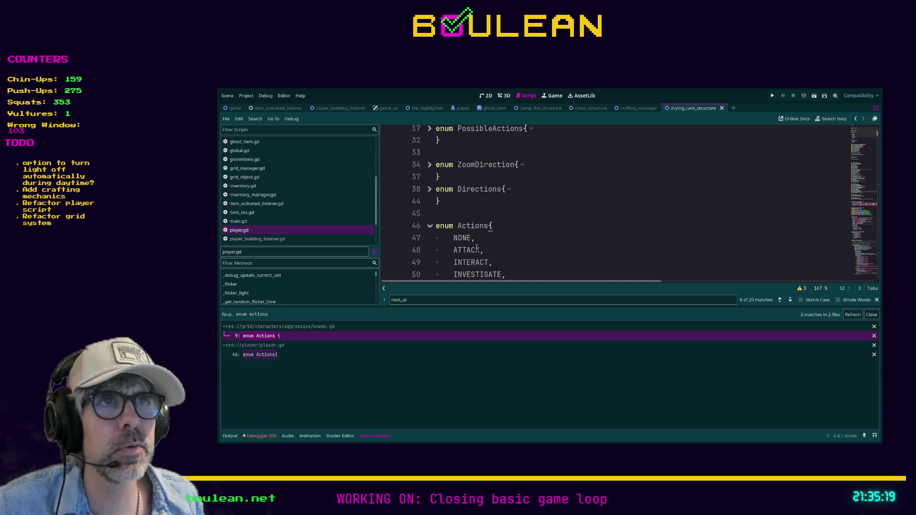
pyautogui.scroll(1, 476, 247)
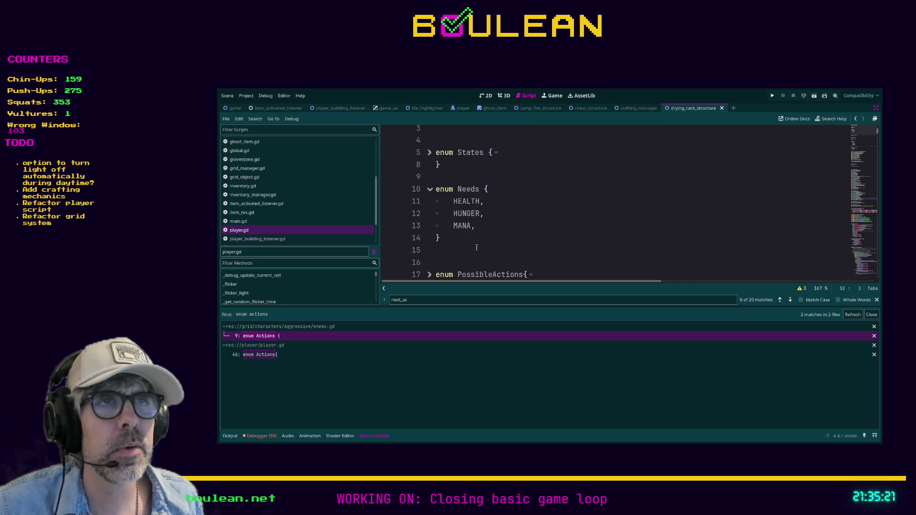
pyautogui.scroll(1, 476, 247)
pyautogui.scroll(-9, 477, 247)
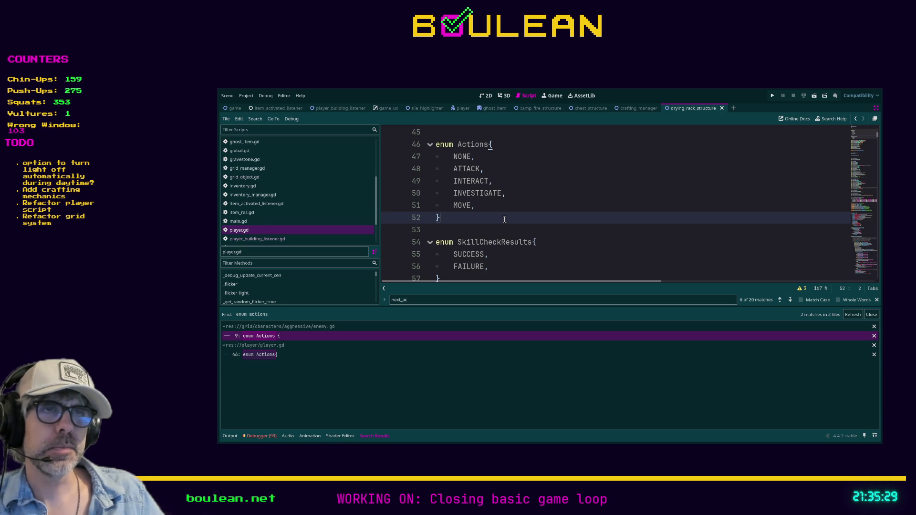
pyautogui.scroll(-7, 504, 219)
pyautogui.scroll(-4, 504, 219)
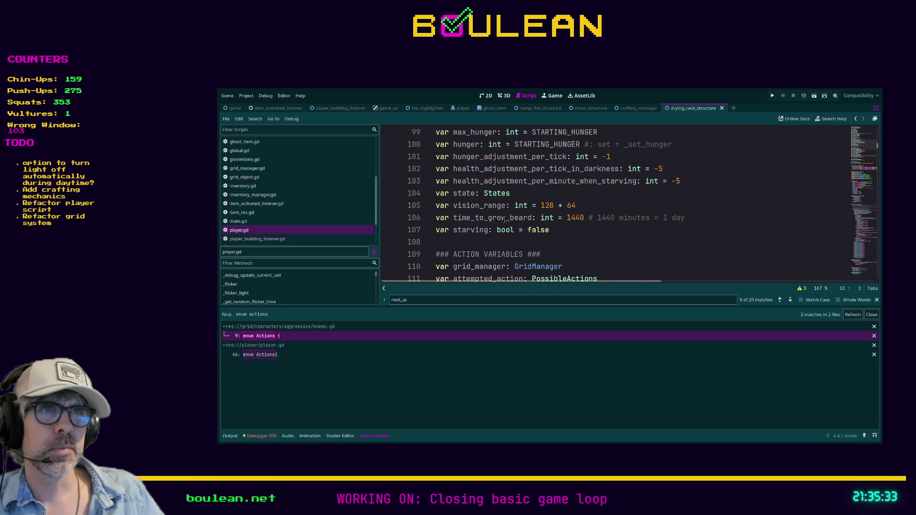
pyautogui.scroll(-1, 504, 219)
pyautogui.scroll(-1, 553, 219)
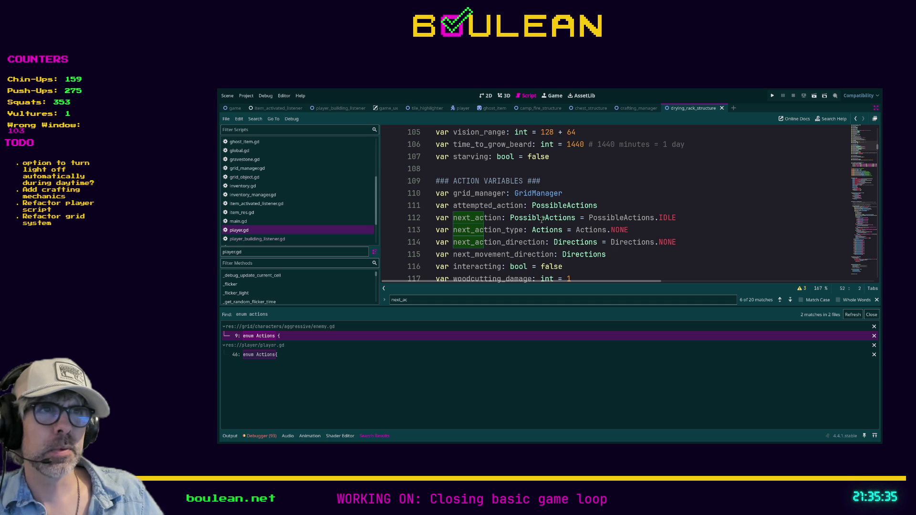
# Jump to the PossibleActions enum and review IDLE, MOVE_NORTH, MOVE_SOUTH and the others.
pyautogui.keyDown('ctrl'); pyautogui.click(620, 220); pyautogui.keyUp('ctrl')
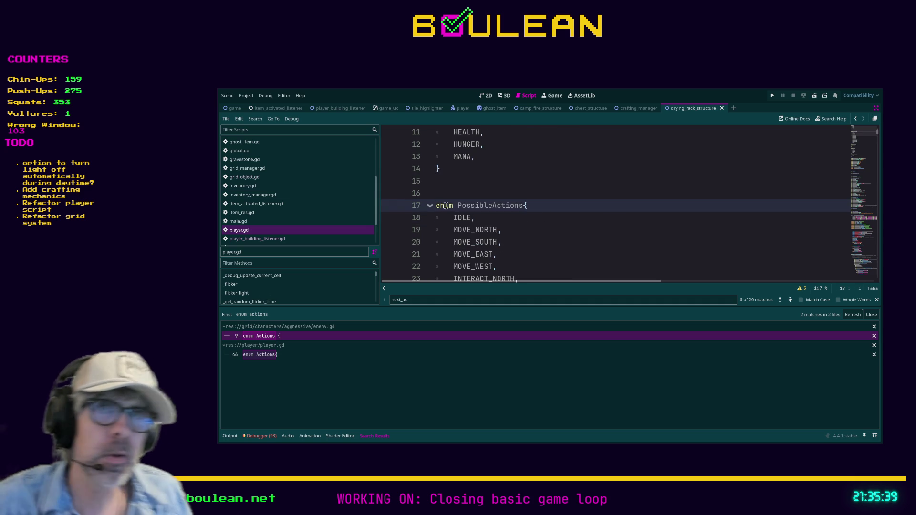
pyautogui.scroll(-4, 457, 201)
pyautogui.scroll(-1, 457, 201)
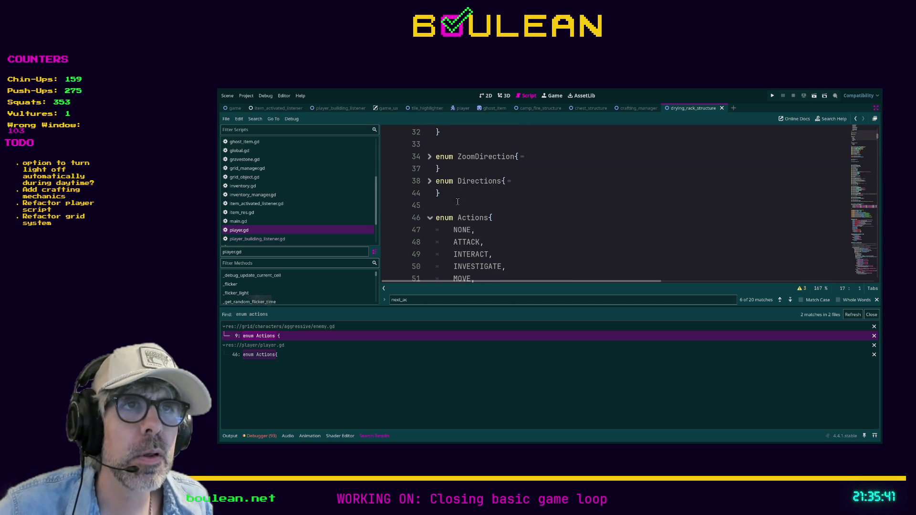
pyautogui.scroll(-1, 458, 201)
pyautogui.scroll(3, 458, 201)
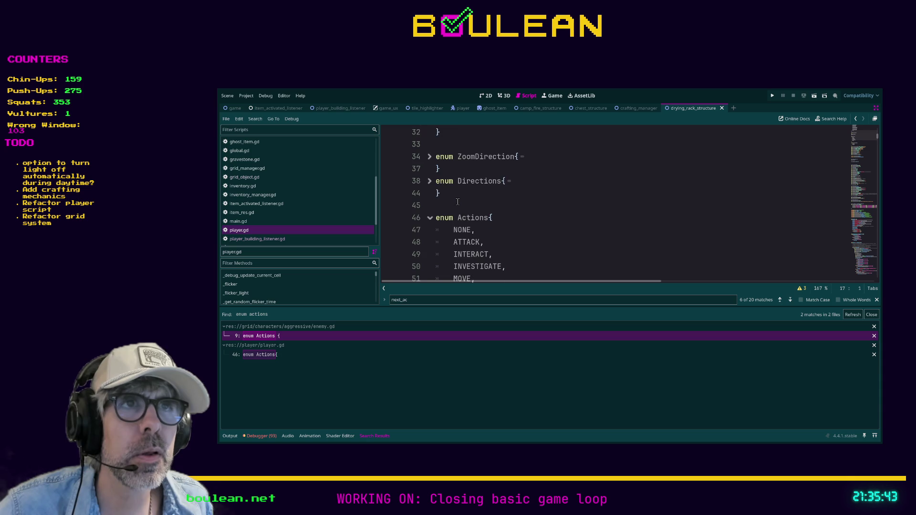
pyautogui.scroll(2, 458, 201)
pyautogui.scroll(1, 457, 201)
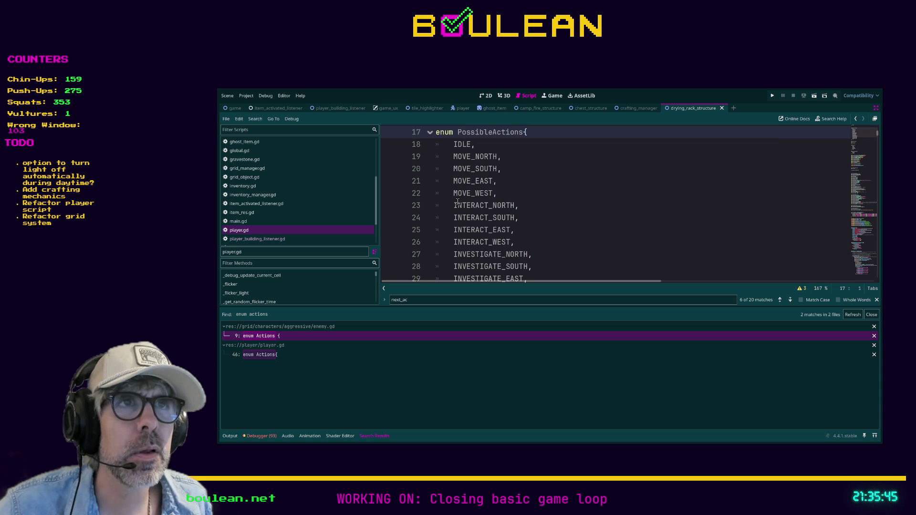